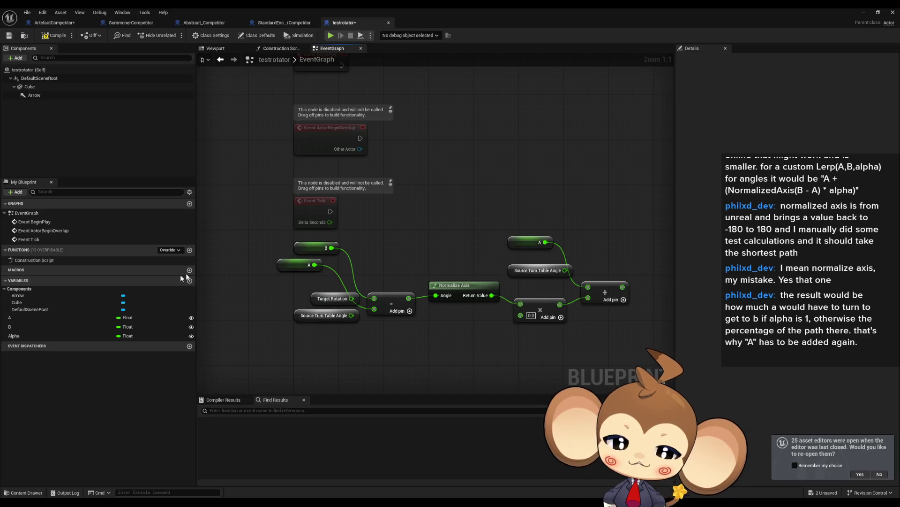
- Add Alpha and Cube nodes to the graph, discarding a mistaken Set World Rotation node
{"action": "mouse_move", "coordinate": [21, 334]}
{"action": "left_mouse_down"}
{"action": "mouse_move", "coordinate": [410, 362]}
{"action": "mouse_move", "coordinate": [479, 336]}
{"action": "mouse_move", "coordinate": [493, 343]}
{"action": "mouse_move", "coordinate": [521, 314]}
{"action": "left_mouse_up"}
{"action": "left_click_drag", "start_coordinate": [343, 227], "coordinate": [280, 229]}
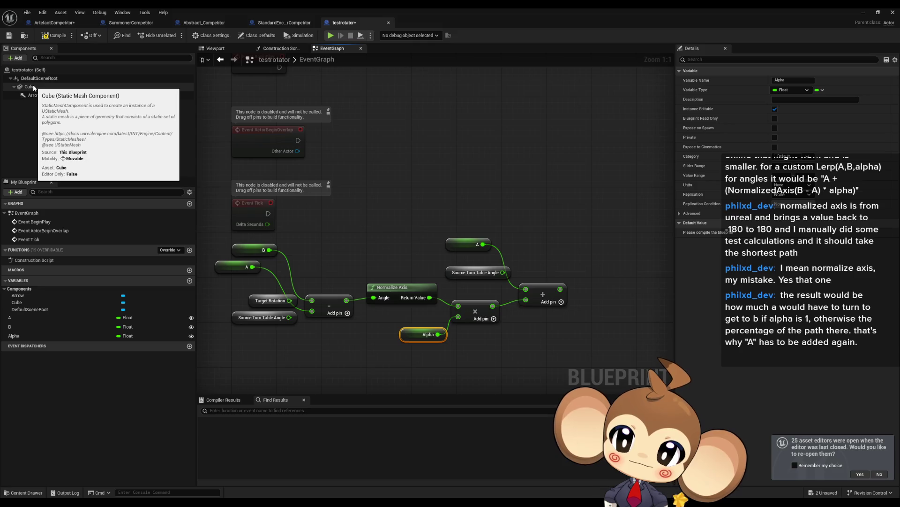
{"action": "mouse_move", "coordinate": [31, 87]}
{"action": "left_mouse_down"}
{"action": "mouse_move", "coordinate": [544, 129]}
{"action": "mouse_move", "coordinate": [485, 137]}
{"action": "left_mouse_up"}
{"action": "left_click_drag", "start_coordinate": [494, 137], "coordinate": [526, 144]}
{"action": "type", "text": "rotat"}
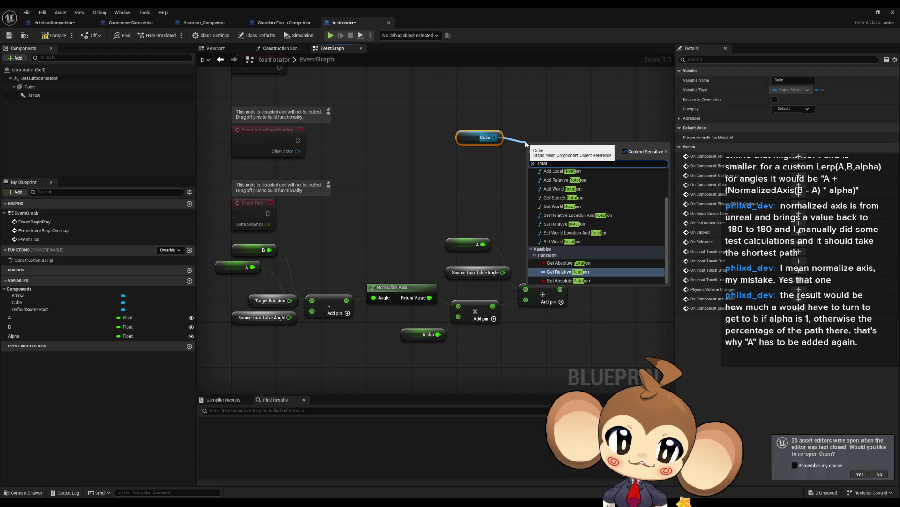
{"action": "type", "text": " set"}
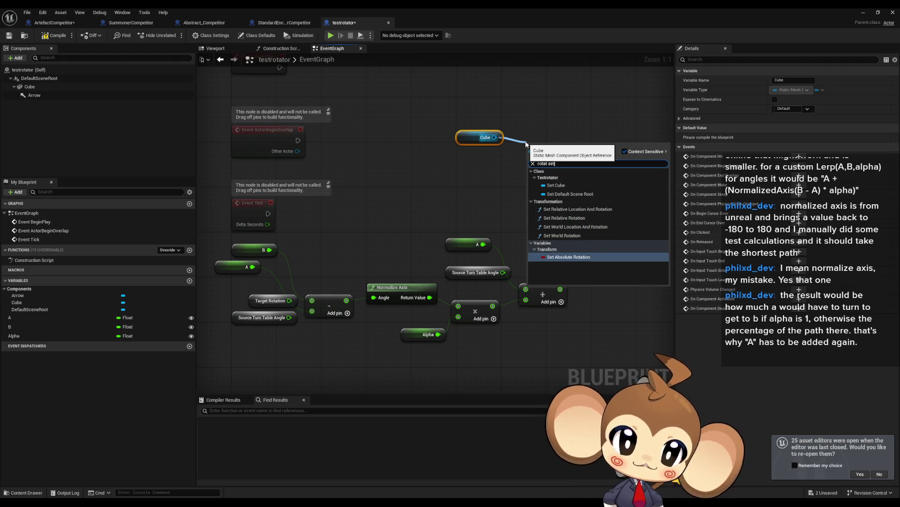
{"action": "key", "text": "Up"}
{"action": "key", "text": "Return"}
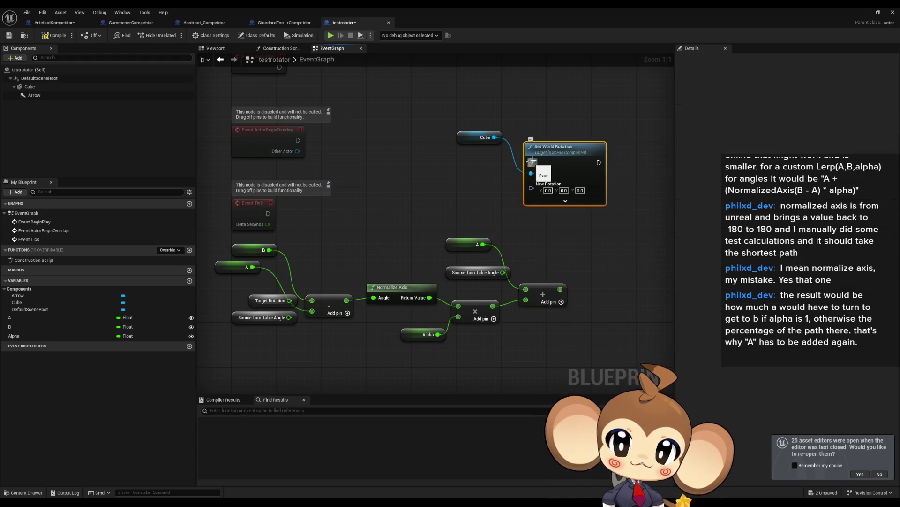
{"action": "key", "text": "Delete"}
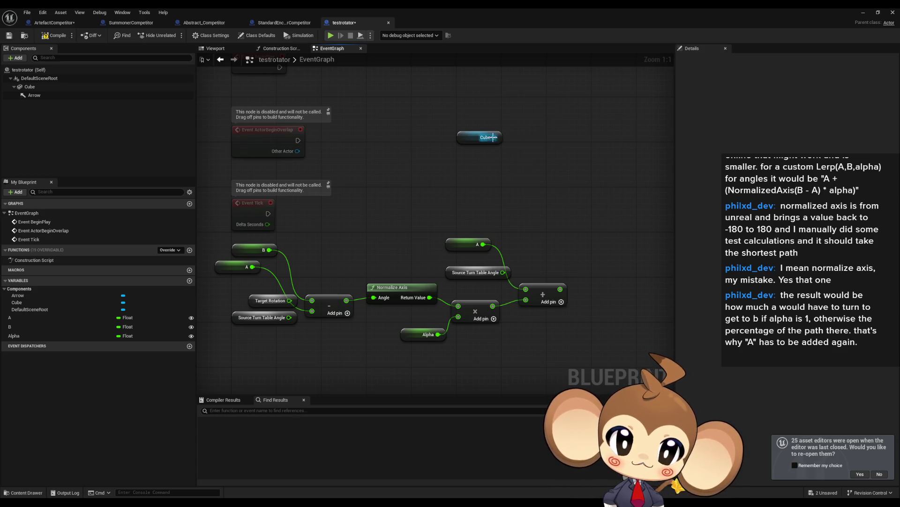
- Create a Set Relative Rotation node targeting Cube
{"action": "left_click_drag", "start_coordinate": [494, 137], "coordinate": [550, 153]}
{"action": "type", "text": "setrot"}
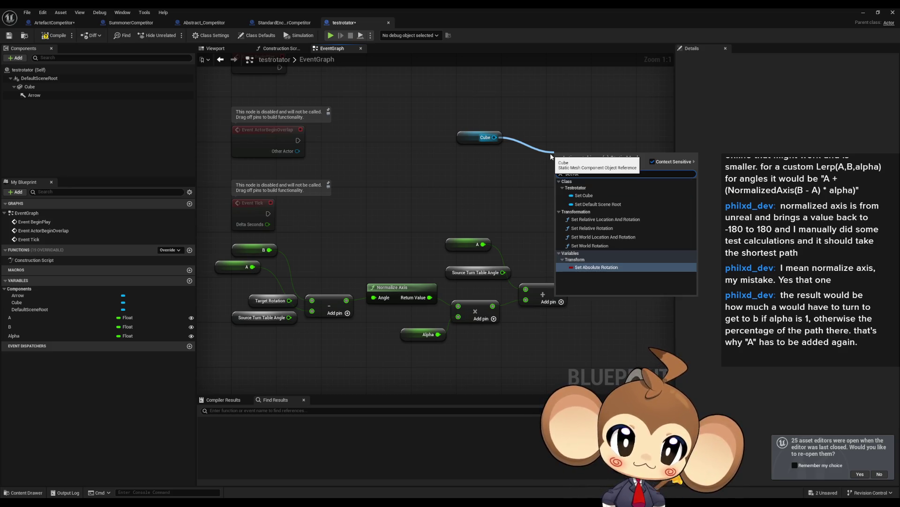
{"action": "key", "text": "Up"}
{"action": "key", "text": "Up"}
{"action": "key", "text": "Up"}
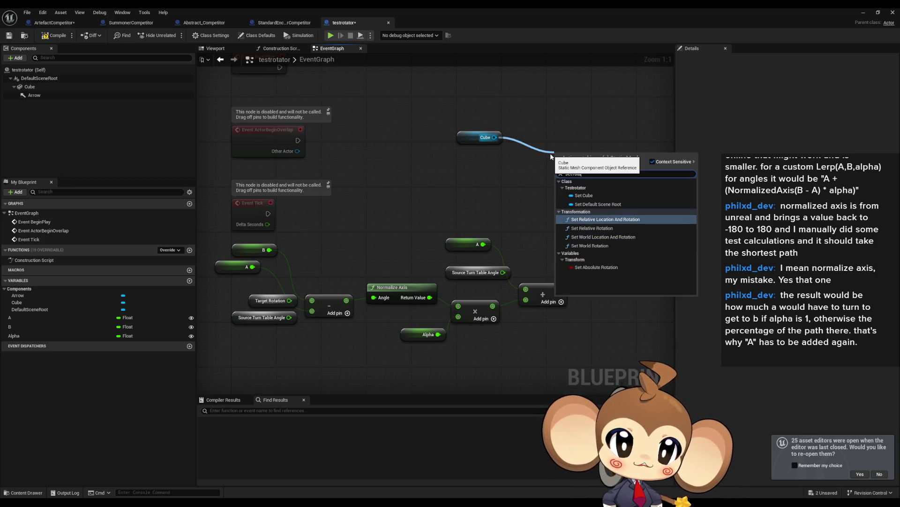
{"action": "key", "text": "Down"}
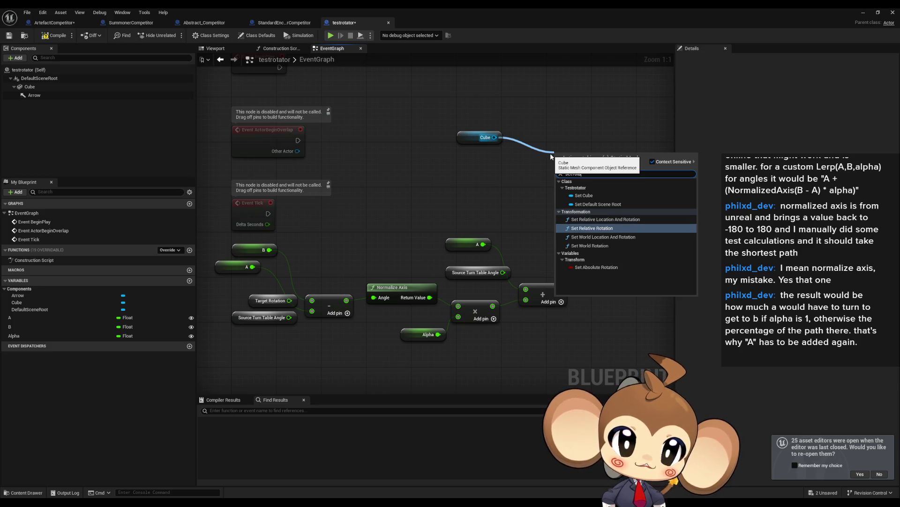
{"action": "key", "text": "Return"}
- Split New Rotation, feed the Add result into Z (yaw), and drive it from Event Tick
{"action": "right_click", "coordinate": [560, 196]}
{"action": "left_click", "coordinate": [587, 224]}
{"action": "left_click_drag", "start_coordinate": [560, 289], "coordinate": [559, 223]}
{"action": "left_click_drag", "start_coordinate": [559, 168], "coordinate": [268, 214]}
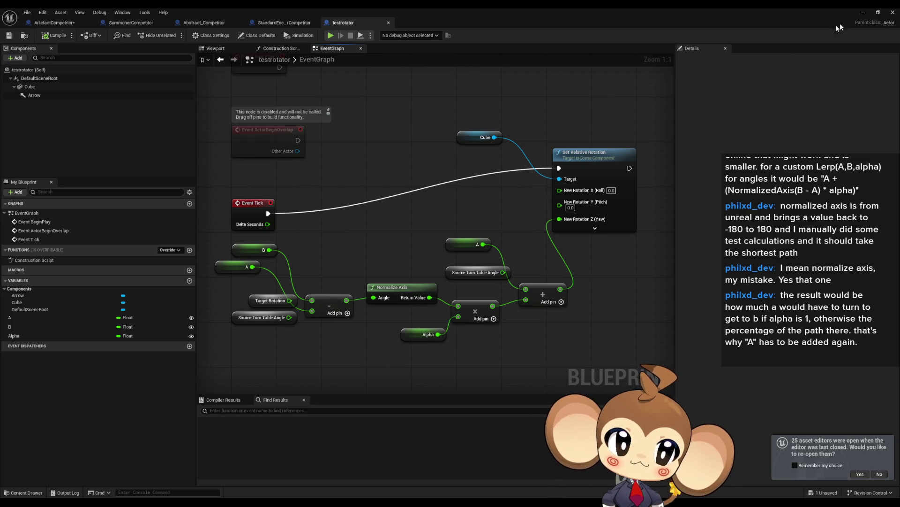
{"action": "left_click", "coordinate": [864, 15]}
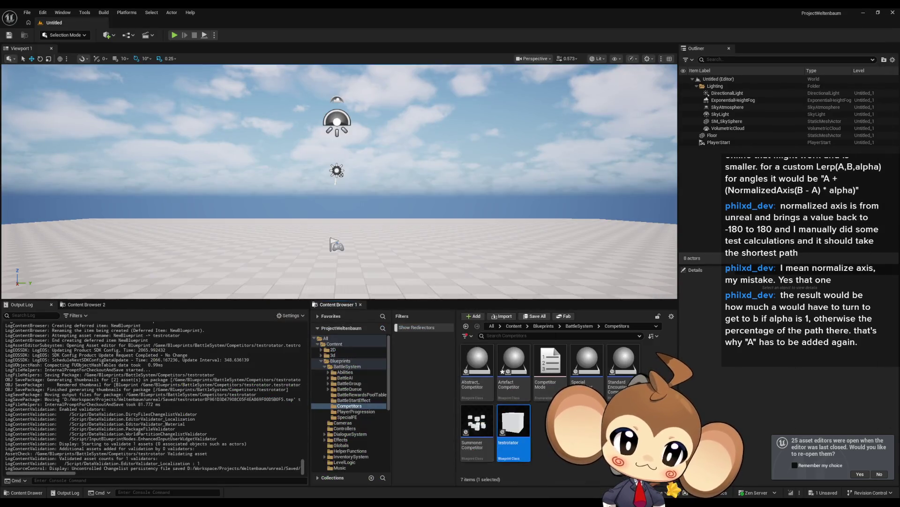
- Place a testrotator actor from the Content Browser into the level and start Play
{"action": "left_click_drag", "start_coordinate": [403, 262], "coordinate": [407, 206]}
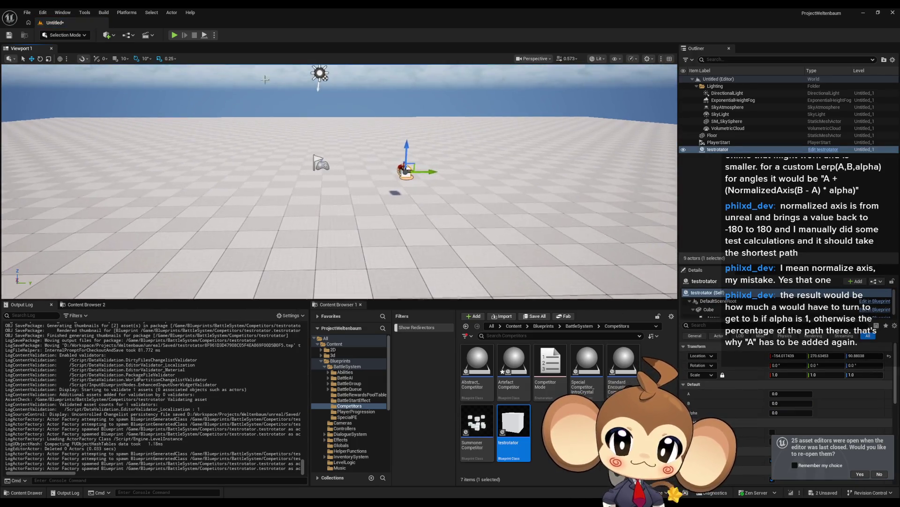
{"action": "left_click", "coordinate": [174, 35]}
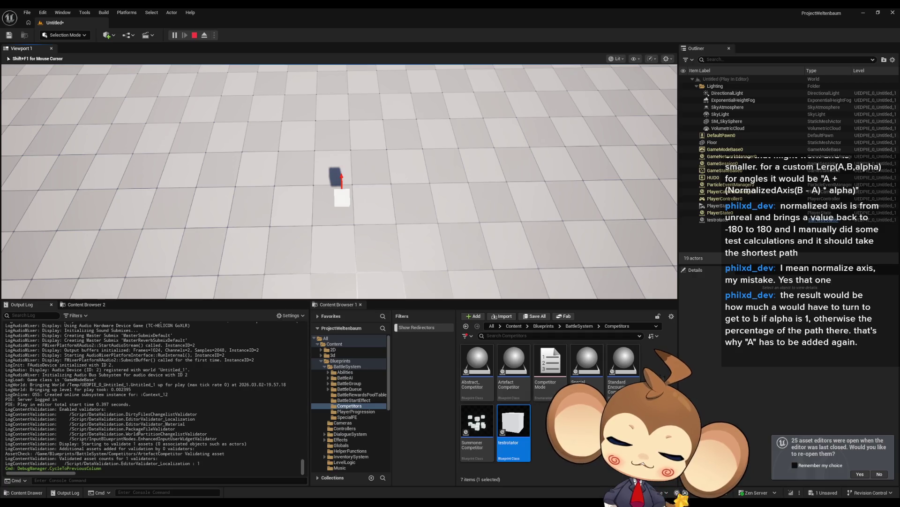
- Eject from the running game, frame testrotator, and set its Alpha to 0.5
{"action": "left_click", "coordinate": [338, 199]}
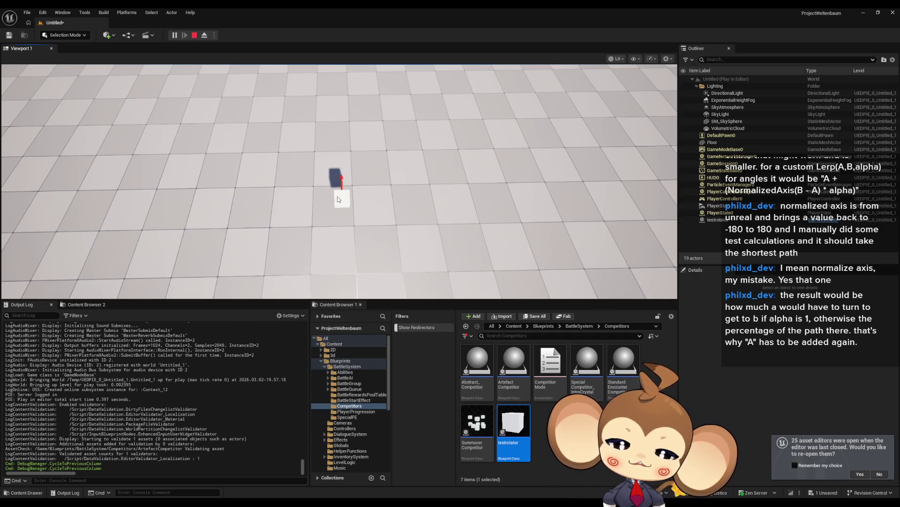
{"action": "left_click", "coordinate": [204, 35]}
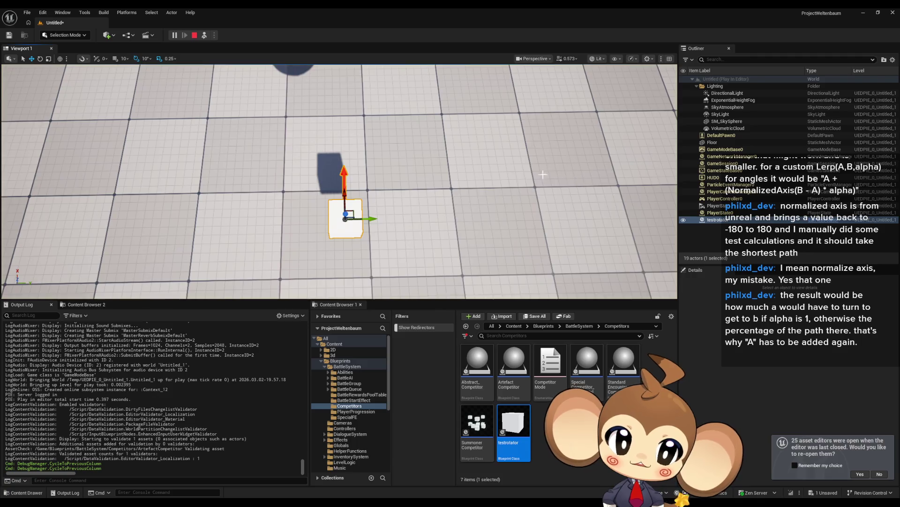
{"action": "key", "text": "f"}
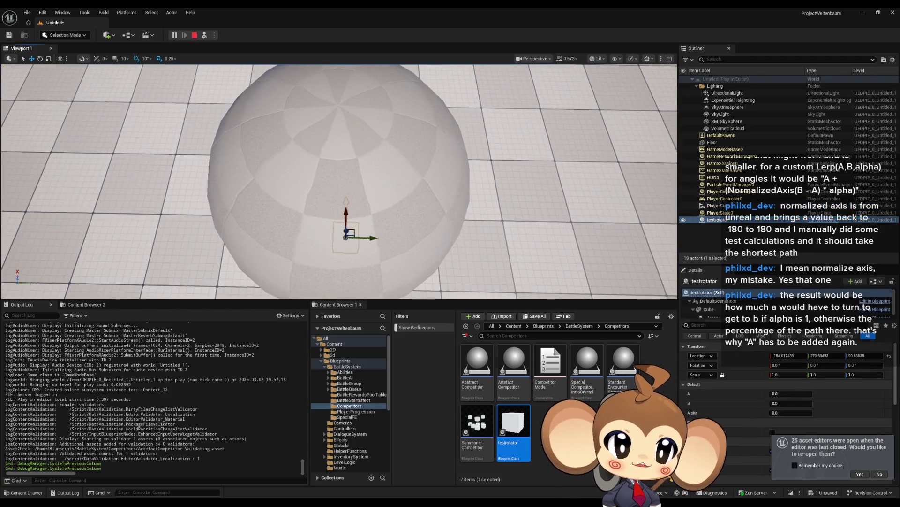
{"action": "left_click", "coordinate": [791, 403]}
{"action": "type", "text": "70"}
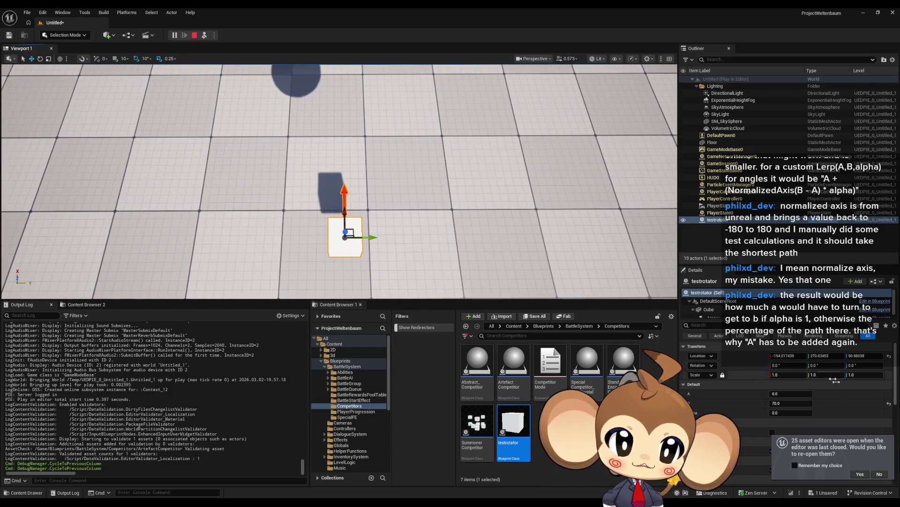
{"action": "left_click", "coordinate": [782, 413]}
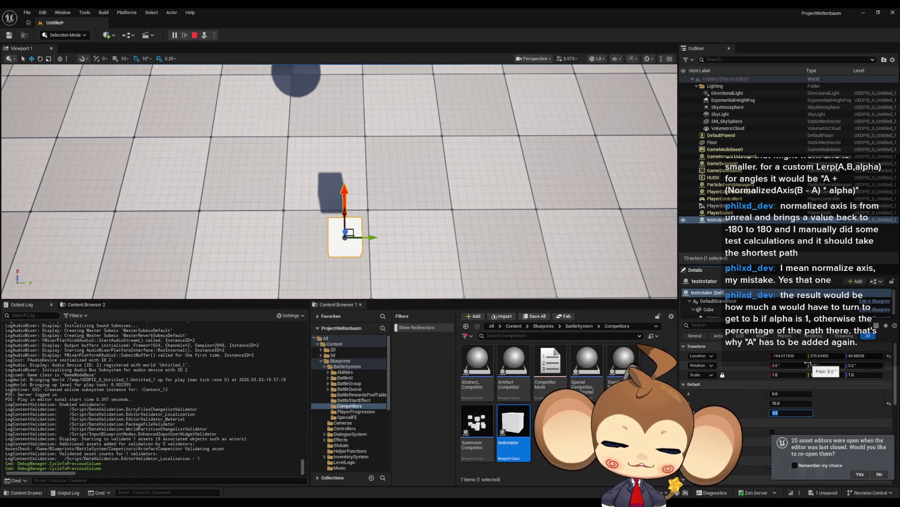
{"action": "key", "text": "BackSpace"}
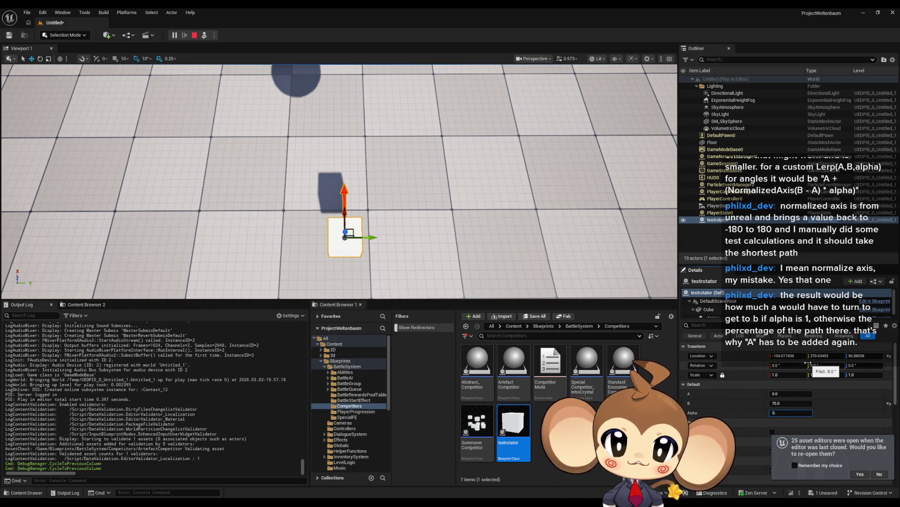
{"action": "type", "text": "5"}
{"action": "key", "text": "Return"}
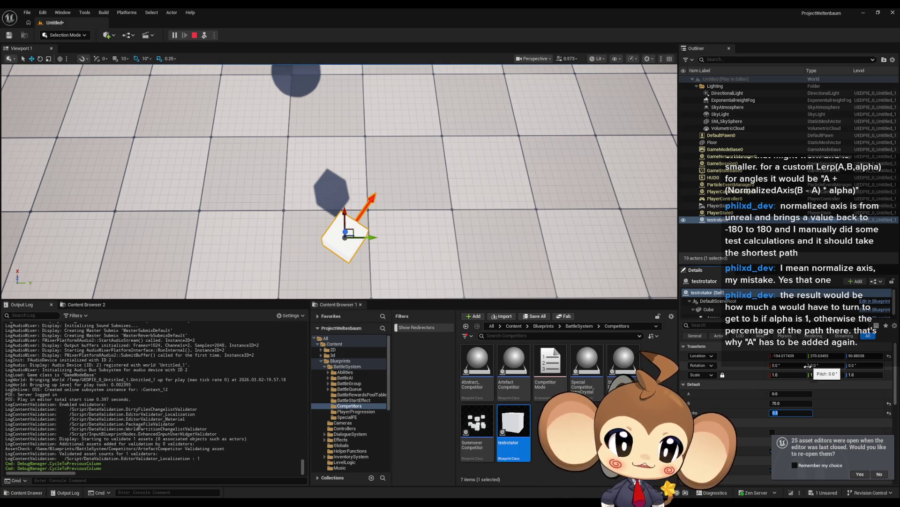
- Try Alpha at 1.0 and then 0.9, with B set to 180
{"action": "left_click", "coordinate": [790, 403]}
{"action": "left_click", "coordinate": [789, 412]}
{"action": "left_click_drag", "start_coordinate": [779, 413], "coordinate": [798, 412]}
{"action": "type", "text": "1"}
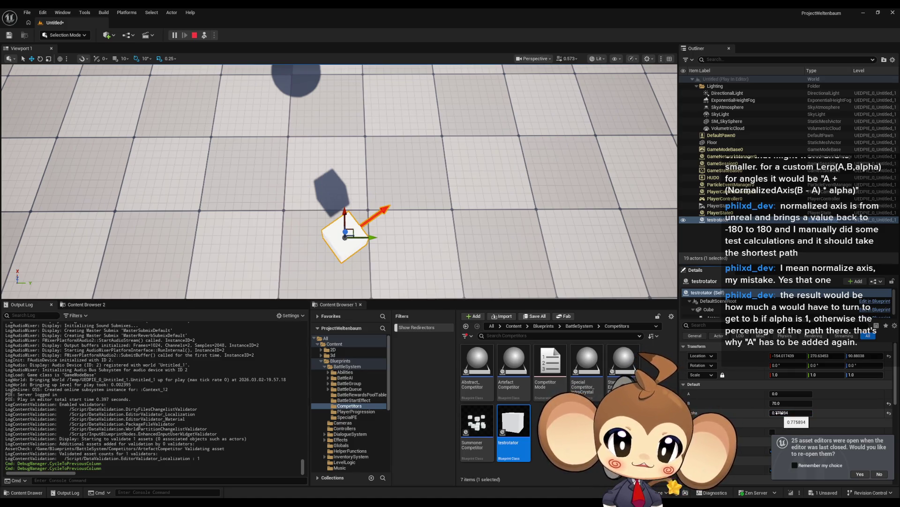
{"action": "left_click", "coordinate": [821, 403]}
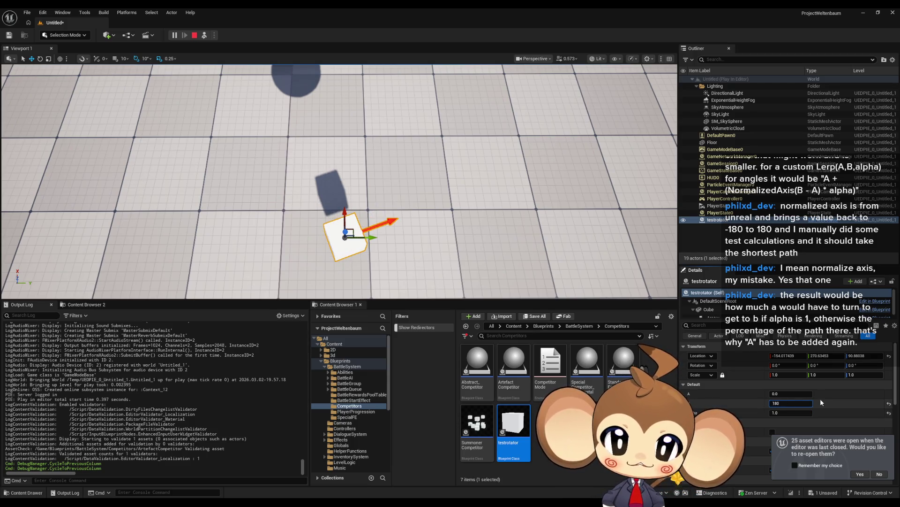
{"action": "type", "text": "180"}
{"action": "key", "text": "Return"}
{"action": "key", "text": "Tab"}
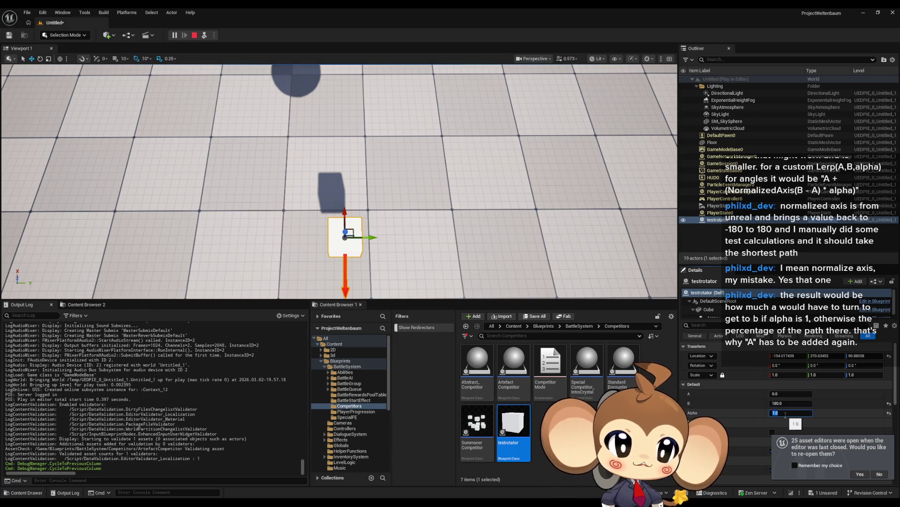
{"action": "type", "text": "0.9"}
{"action": "key", "text": "Return"}
- Change testrotator's B value to 359
{"action": "key", "text": "shift+Tab"}
{"action": "type", "text": "18.0"}
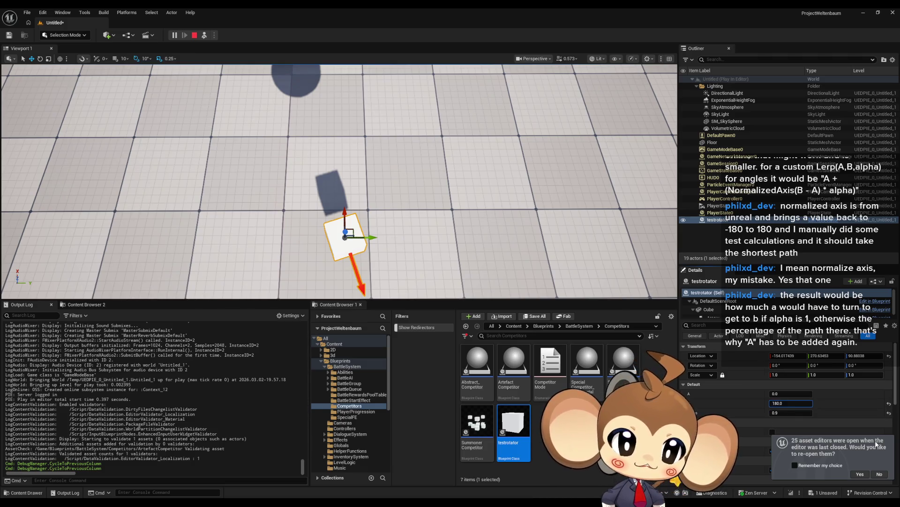
{"action": "key", "text": "Left"}
{"action": "key", "text": "BackSpace"}
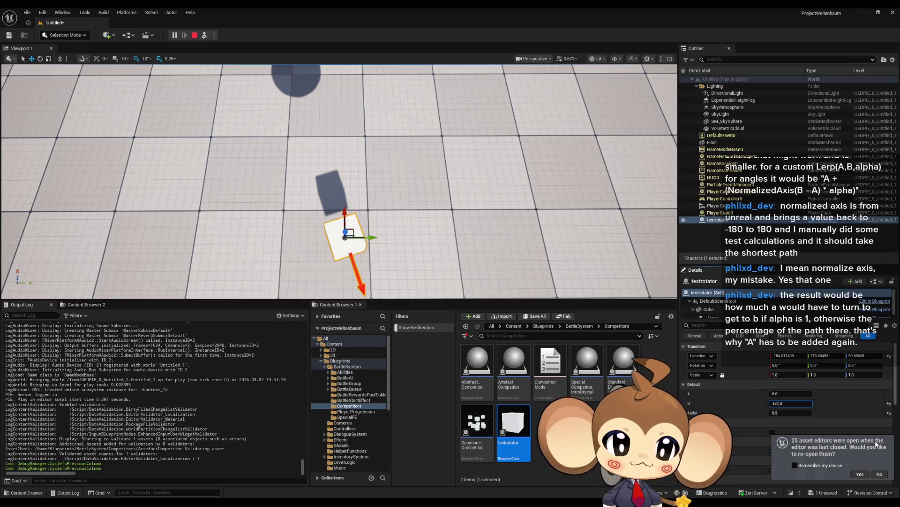
{"action": "type", "text": "1."}
{"action": "key", "text": "Return"}
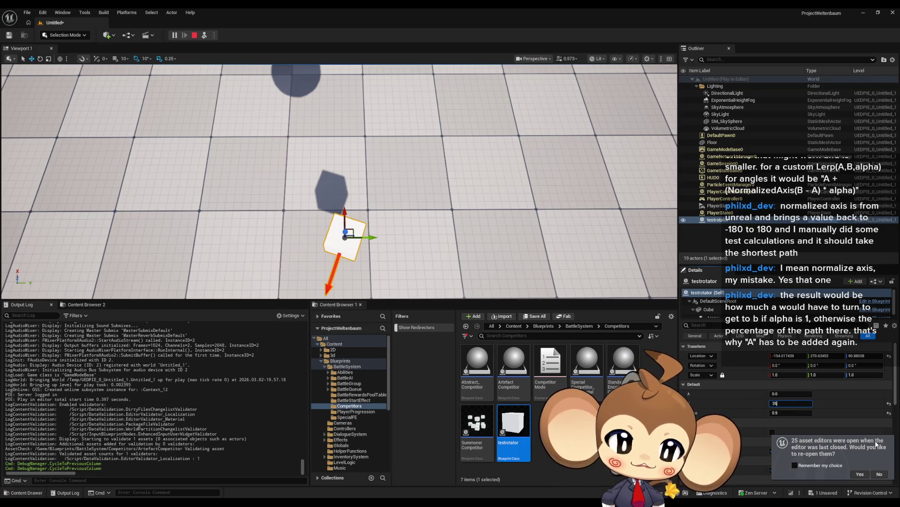
{"action": "type", "text": "9"}
{"action": "key", "text": "Return"}
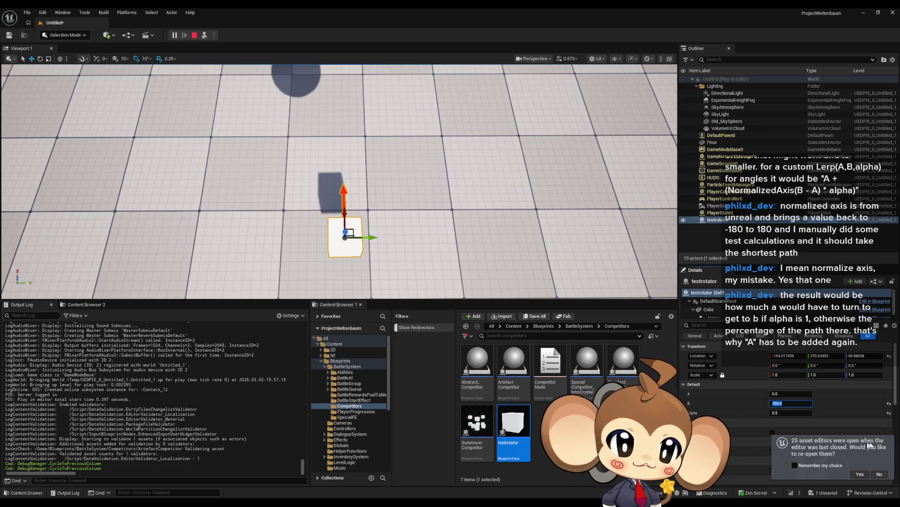
- Set Alpha to 0.1 and A to 180
{"action": "key", "text": "Tab"}
{"action": "type", "text": "0.1"}
{"action": "key", "text": "Return"}
{"action": "key", "text": "shift+Tab"}
{"action": "key", "text": "shift+Tab"}
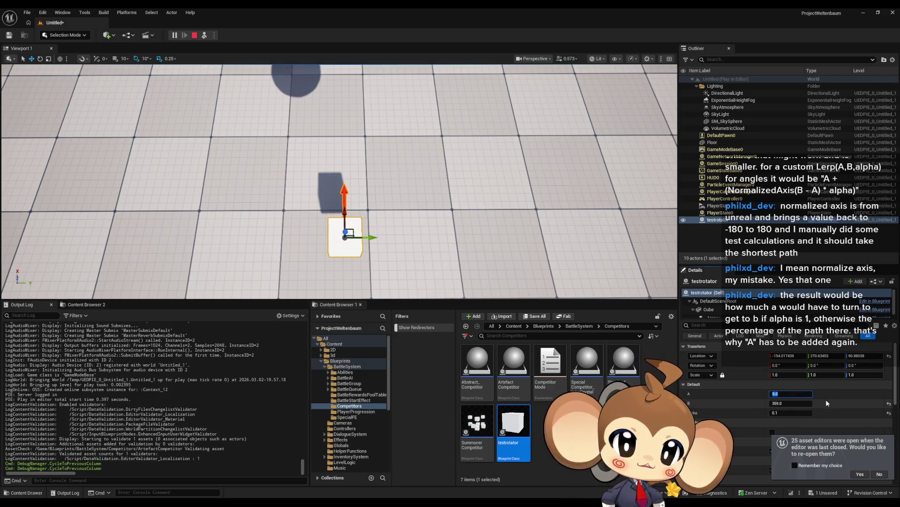
{"action": "type", "text": "180"}
{"action": "key", "text": "Return"}
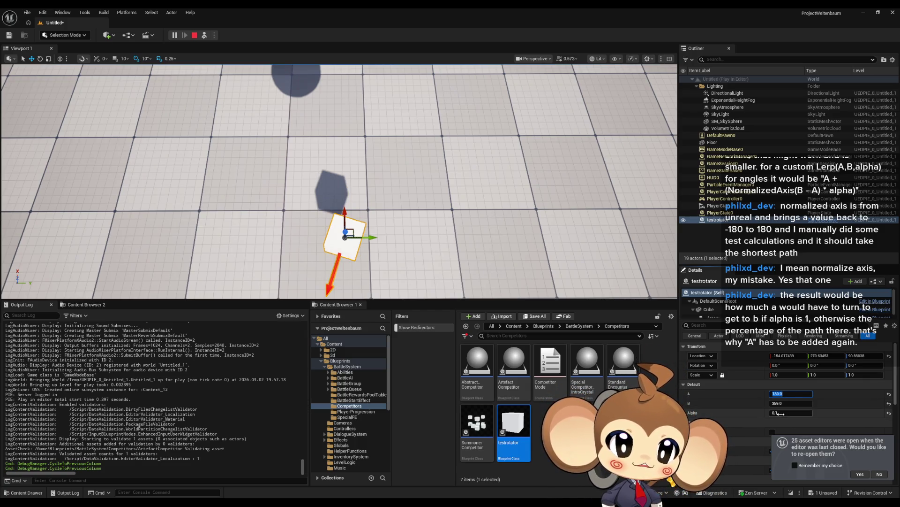
- Try Alpha at 0.4 and 0.5, then stop the play session
{"action": "type", "text": "0.2"}
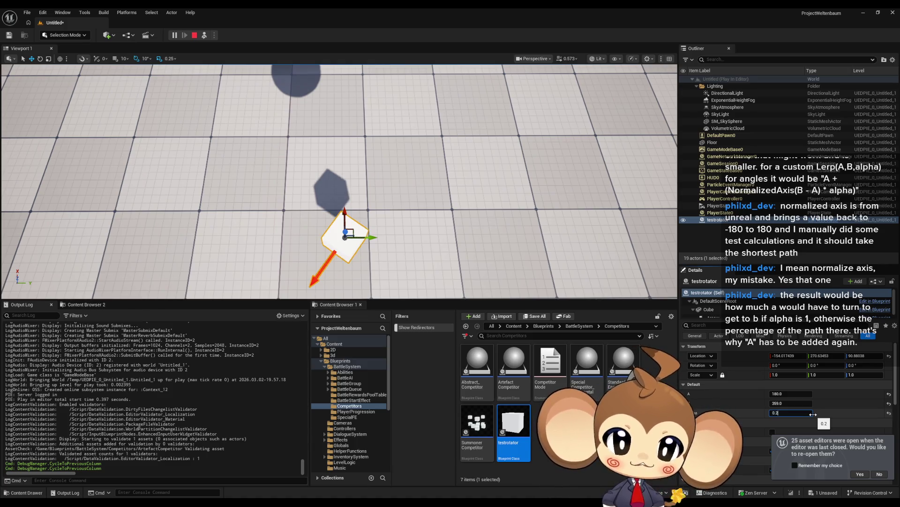
{"action": "key", "text": "BackSpace"}
{"action": "type", "text": "4"}
{"action": "key", "text": "Return"}
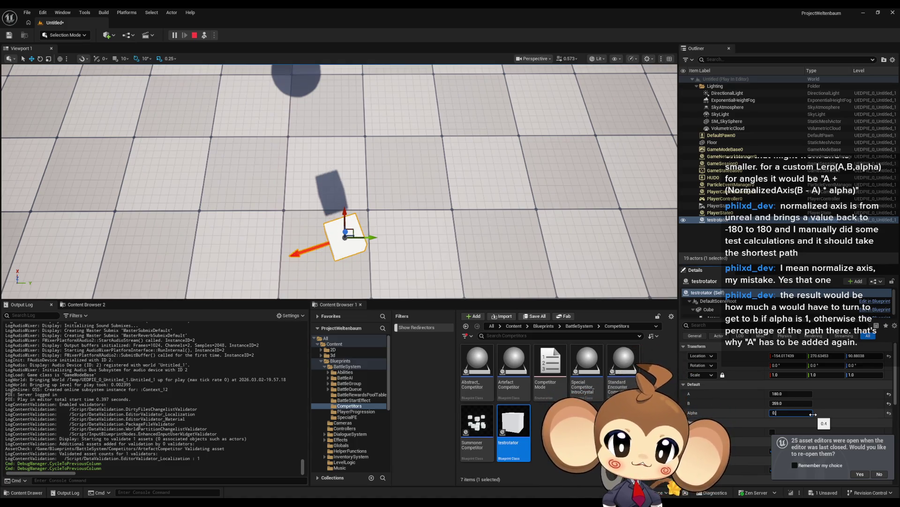
{"action": "type", "text": "5"}
{"action": "key", "text": "Return"}
{"action": "key", "text": "Return"}
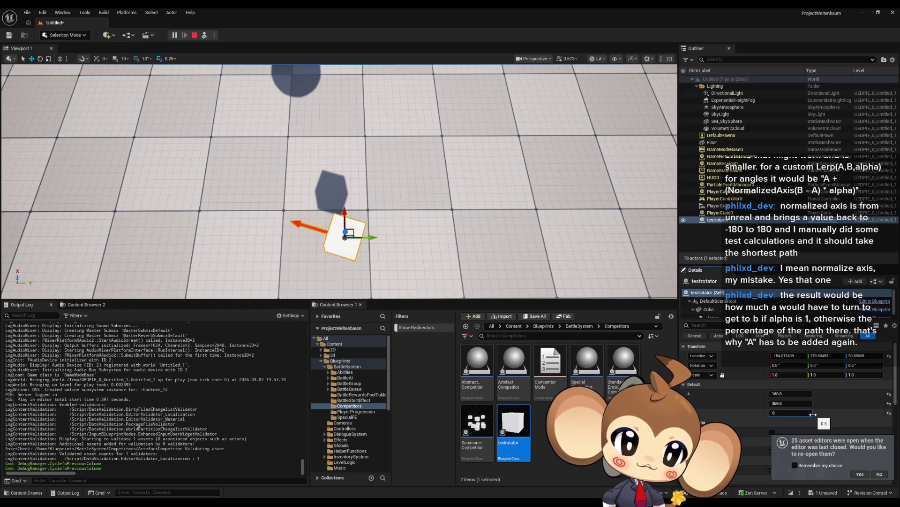
{"action": "key", "text": "BackSpace"}
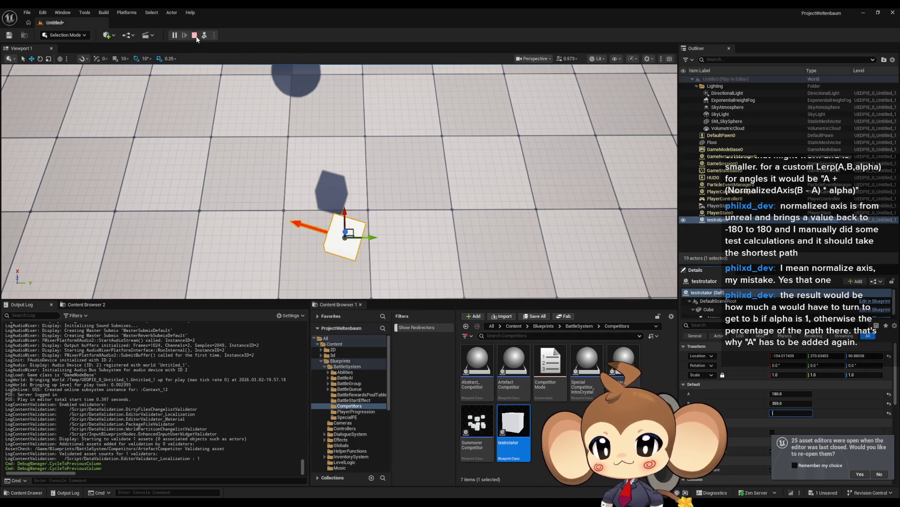
{"action": "left_click", "coordinate": [195, 36]}
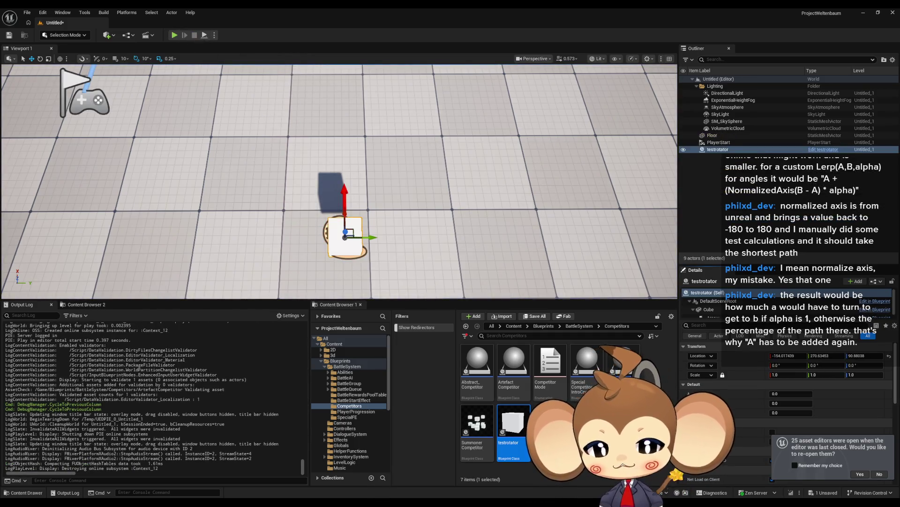
- Review testrotator's rotation graph, then switch to ArtefactCompetitor's StartFormationTurning function
{"action": "mouse_move", "coordinate": [369, 505]}
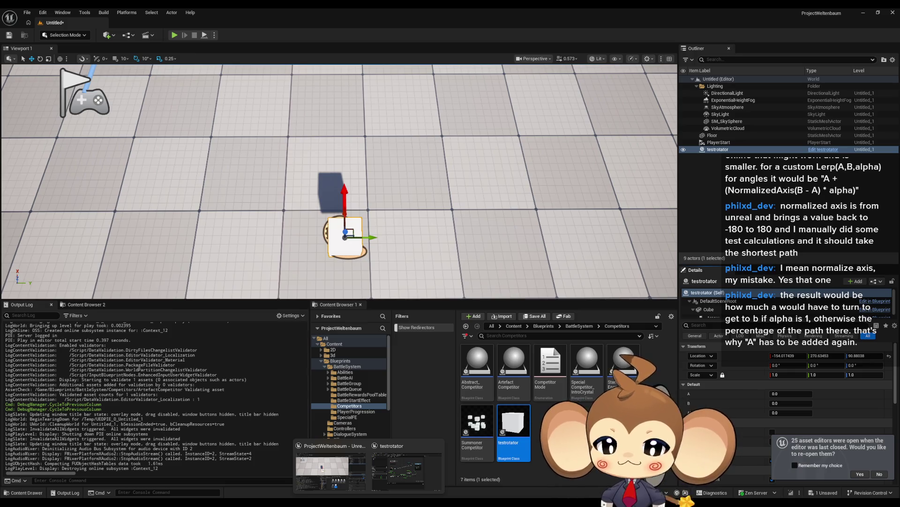
{"action": "left_click", "coordinate": [400, 483]}
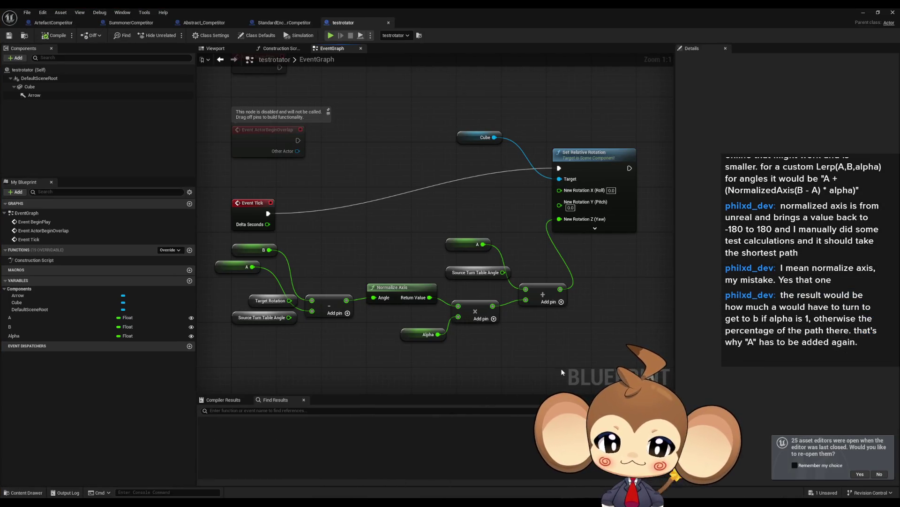
{"action": "left_click_drag", "start_coordinate": [542, 364], "coordinate": [512, 321]}
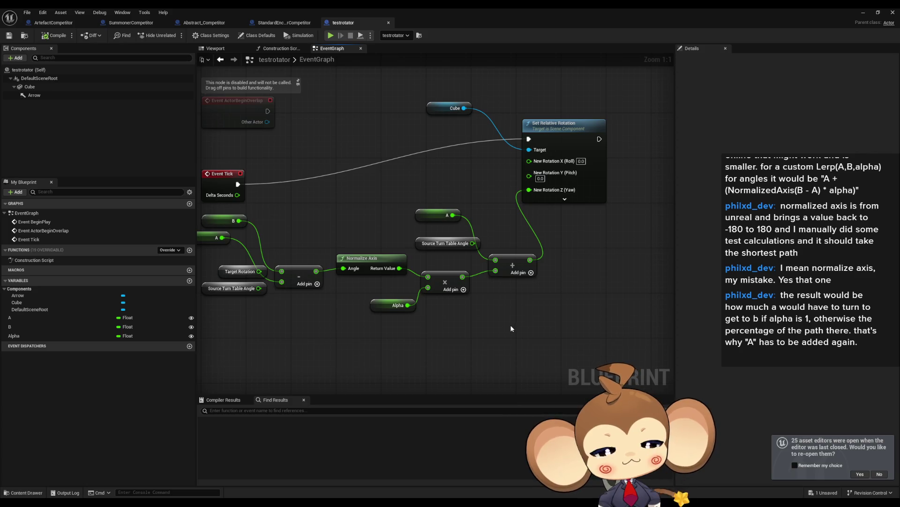
{"action": "left_click_drag", "start_coordinate": [458, 294], "coordinate": [488, 289]}
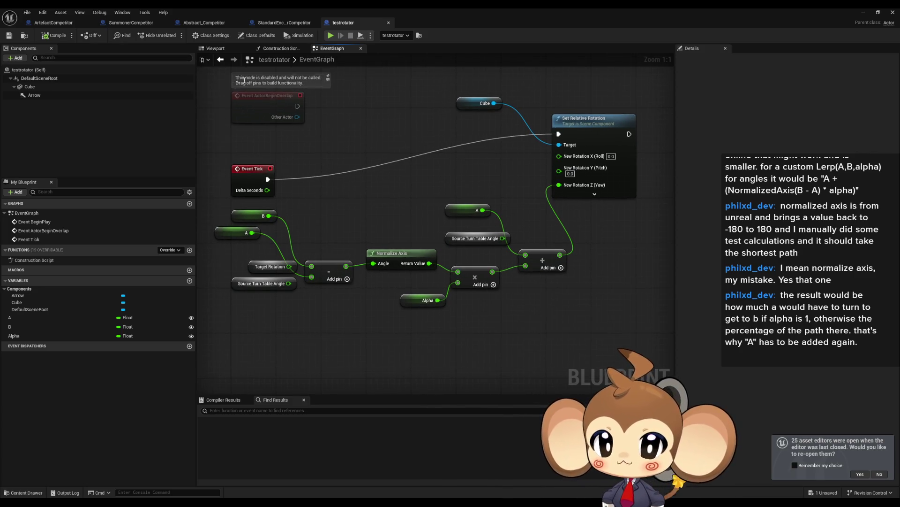
{"action": "left_click", "coordinate": [53, 22]}
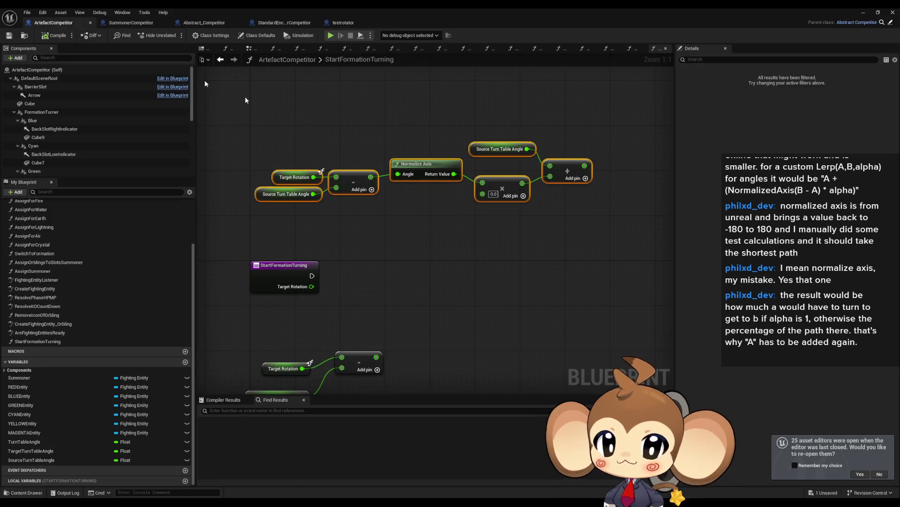
- Add setters for TargetTurnTableAngle and SourceTurnTableAngle, feeding Turn Table Angle into the Source setter
{"action": "left_click_drag", "start_coordinate": [447, 259], "coordinate": [527, 204]}
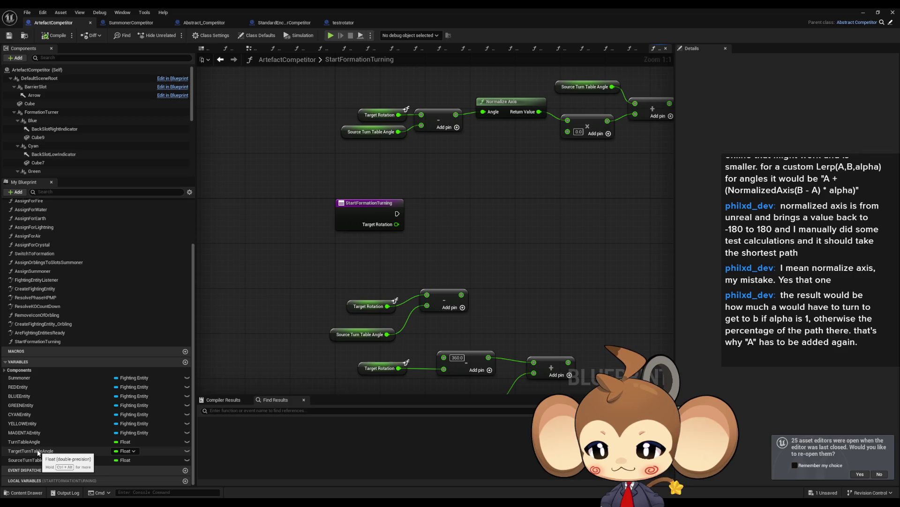
{"action": "mouse_move", "coordinate": [32, 453]}
{"action": "left_mouse_down"}
{"action": "mouse_move", "coordinate": [451, 216]}
{"action": "mouse_move", "coordinate": [401, 215]}
{"action": "mouse_move", "coordinate": [456, 230]}
{"action": "mouse_move", "coordinate": [459, 213]}
{"action": "left_mouse_up"}
{"action": "left_click", "coordinate": [485, 235]}
{"action": "left_click", "coordinate": [329, 263]}
{"action": "left_click", "coordinate": [44, 460]}
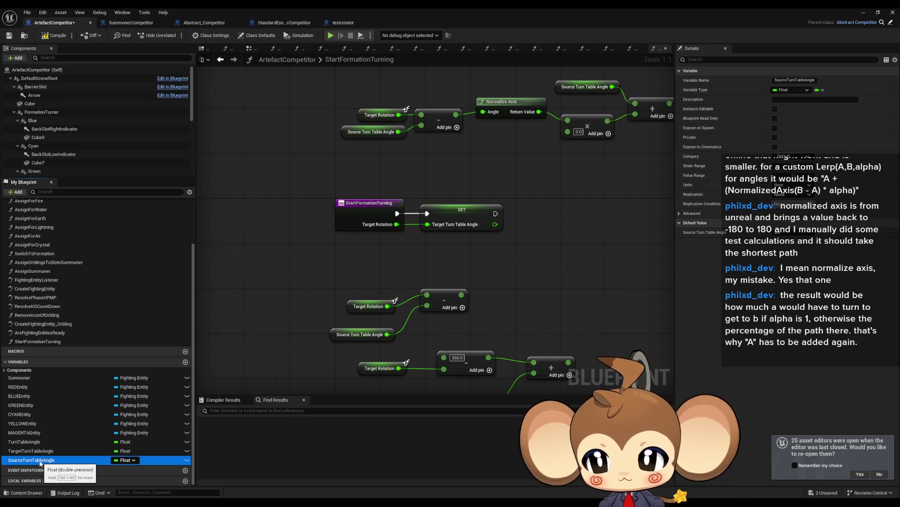
{"action": "mouse_move", "coordinate": [36, 462]}
{"action": "left_mouse_down"}
{"action": "mouse_move", "coordinate": [328, 403]}
{"action": "mouse_move", "coordinate": [544, 211]}
{"action": "left_mouse_up"}
{"action": "mouse_move", "coordinate": [47, 441]}
{"action": "left_mouse_down"}
{"action": "mouse_move", "coordinate": [300, 357]}
{"action": "mouse_move", "coordinate": [508, 236]}
{"action": "mouse_move", "coordinate": [450, 249]}
{"action": "left_mouse_up"}
{"action": "mouse_move", "coordinate": [551, 233]}
{"action": "left_mouse_down"}
{"action": "mouse_move", "coordinate": [491, 249]}
{"action": "mouse_move", "coordinate": [535, 216]}
{"action": "mouse_move", "coordinate": [497, 215]}
{"action": "left_mouse_up"}
- Delete the lower math nodes and cut the top group of angle math nodes
{"action": "left_click", "coordinate": [498, 292]}
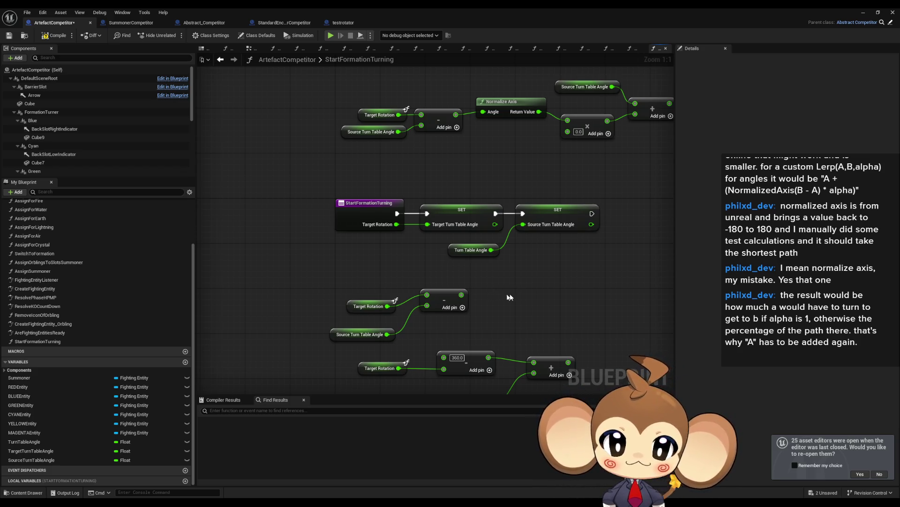
{"action": "scroll", "coordinate": [505, 296], "scroll_direction": "down", "scroll_amount": 1}
{"action": "left_click_drag", "start_coordinate": [271, 241], "coordinate": [479, 368]}
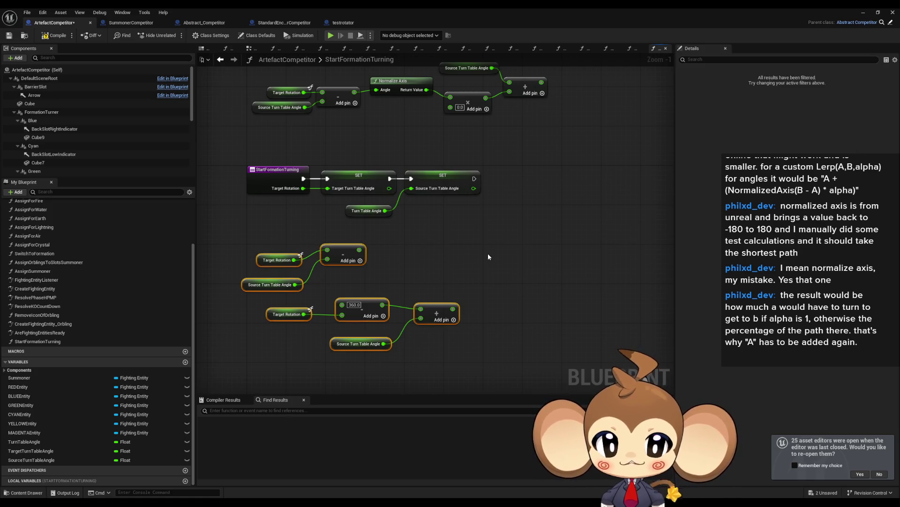
{"action": "key", "text": "Delete"}
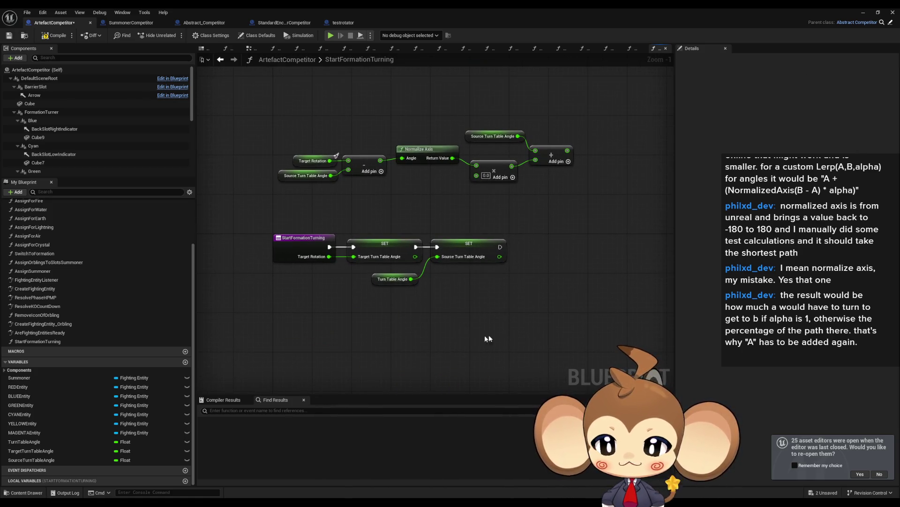
{"action": "scroll", "coordinate": [71, 272], "scroll_direction": "up", "scroll_amount": 3}
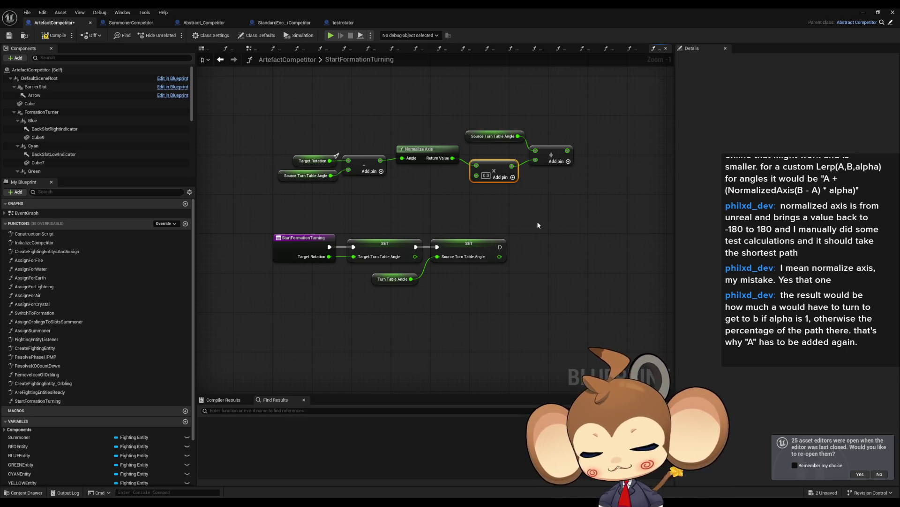
{"action": "mouse_move", "coordinate": [287, 108]}
{"action": "left_mouse_down"}
{"action": "mouse_move", "coordinate": [331, 136]}
{"action": "mouse_move", "coordinate": [578, 194]}
{"action": "left_mouse_up"}
{"action": "key", "text": "Delete"}
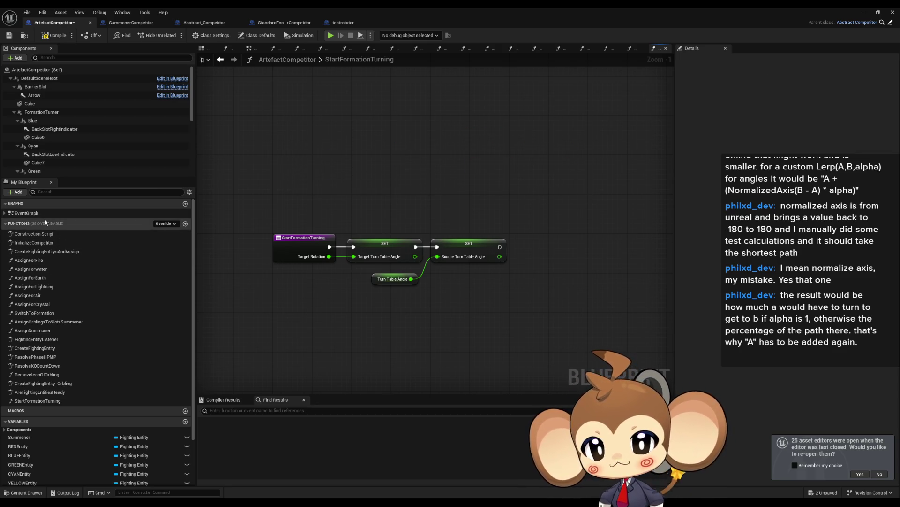
- Add a Timeline node to the EventGraph, undoing a mistaken Add Component node
{"action": "double_click", "coordinate": [26, 212]}
{"action": "right_click", "coordinate": [370, 288]}
{"action": "left_click", "coordinate": [357, 305]}
{"action": "right_click", "coordinate": [400, 270]}
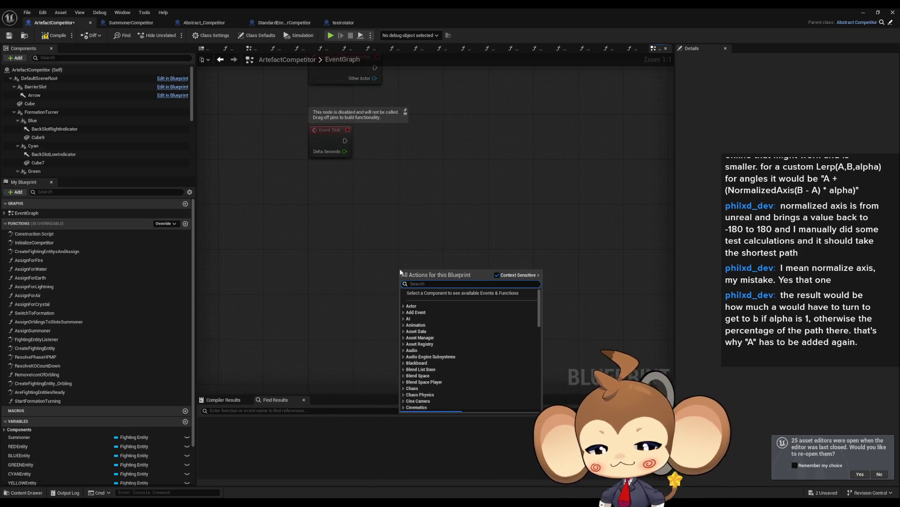
{"action": "type", "text": "timeline"}
{"action": "key", "text": "Return"}
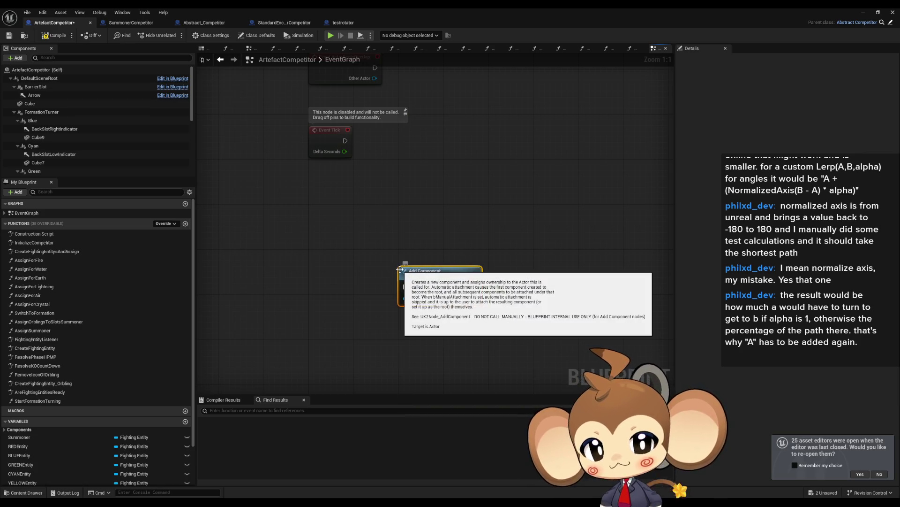
{"action": "key", "text": "ctrl+z"}
{"action": "right_click", "coordinate": [432, 268]}
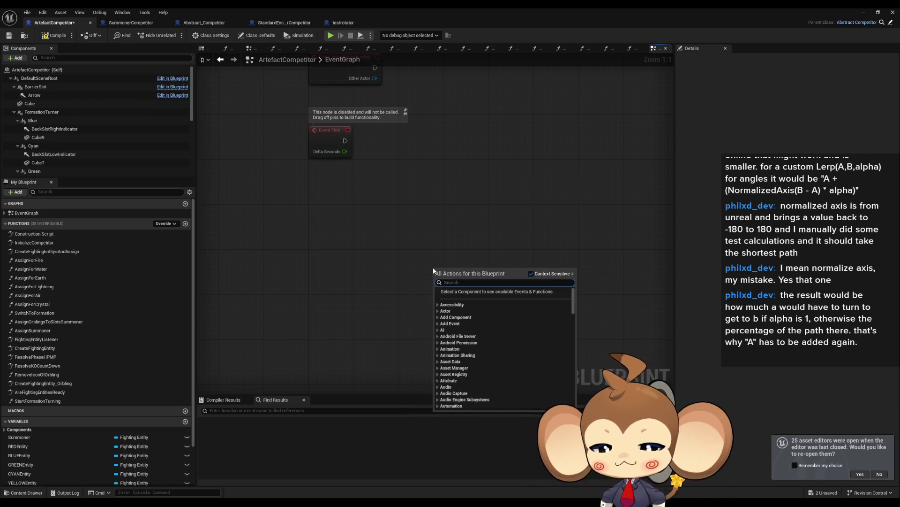
{"action": "type", "text": "timelio"}
{"action": "key", "text": "BackSpace"}
{"action": "key", "text": "BackSpace"}
{"action": "key", "text": "BackSpace"}
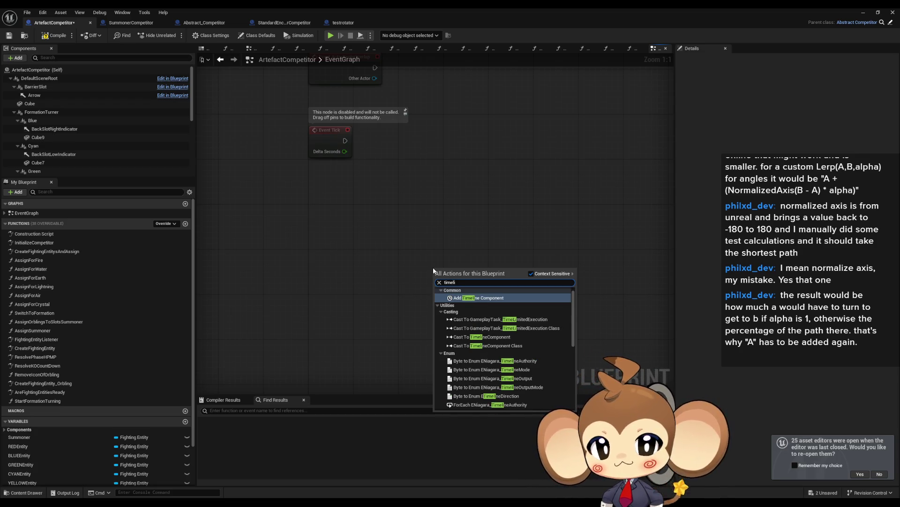
{"action": "scroll", "coordinate": [492, 318], "scroll_direction": "down", "scroll_amount": 10}
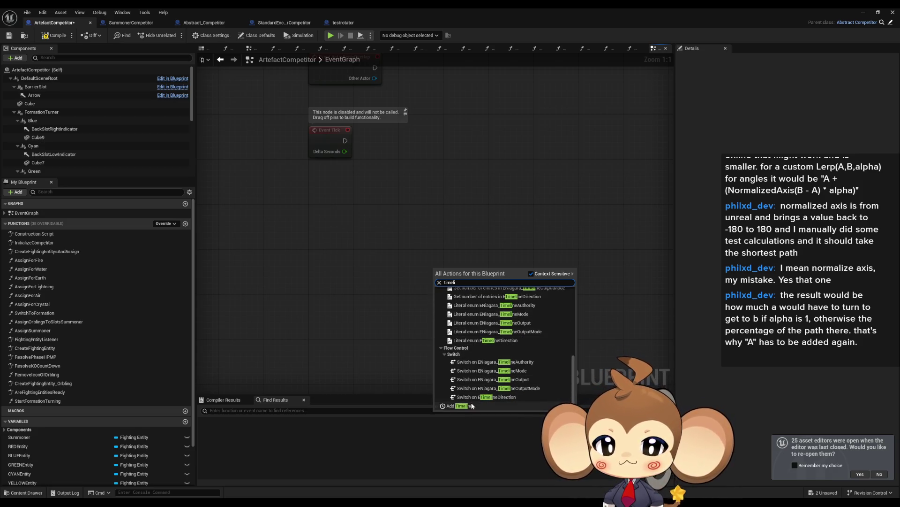
{"action": "left_click", "coordinate": [459, 405]}
- Paste the angle math nodes and wire a Target Turn Table Angle getter into the subtraction
{"action": "key", "text": "ctrl+v"}
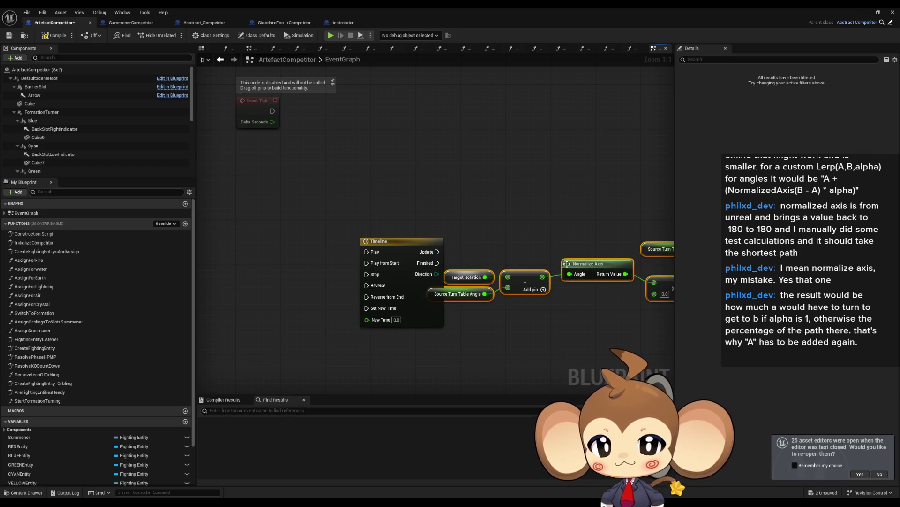
{"action": "left_click_drag", "start_coordinate": [574, 244], "coordinate": [445, 208]}
{"action": "left_click", "coordinate": [445, 209]}
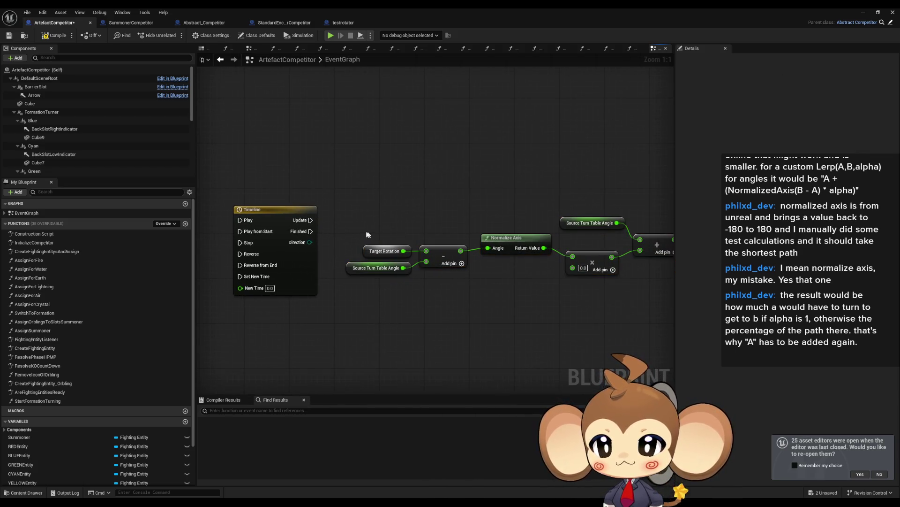
{"action": "scroll", "coordinate": [97, 432], "scroll_direction": "down", "scroll_amount": 3}
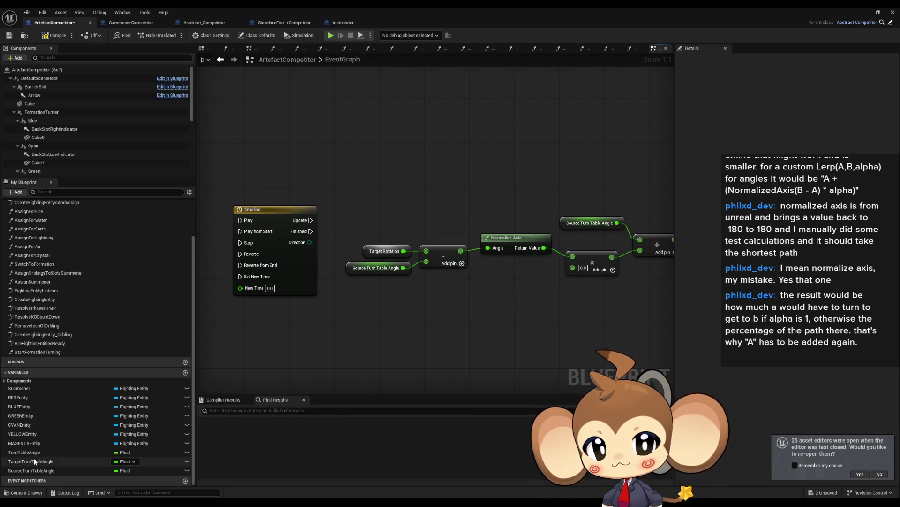
{"action": "mouse_move", "coordinate": [39, 462]}
{"action": "left_mouse_down"}
{"action": "mouse_move", "coordinate": [366, 183]}
{"action": "mouse_move", "coordinate": [379, 212]}
{"action": "left_mouse_up"}
{"action": "left_click", "coordinate": [399, 218]}
{"action": "left_click_drag", "start_coordinate": [426, 251], "coordinate": [402, 211]}
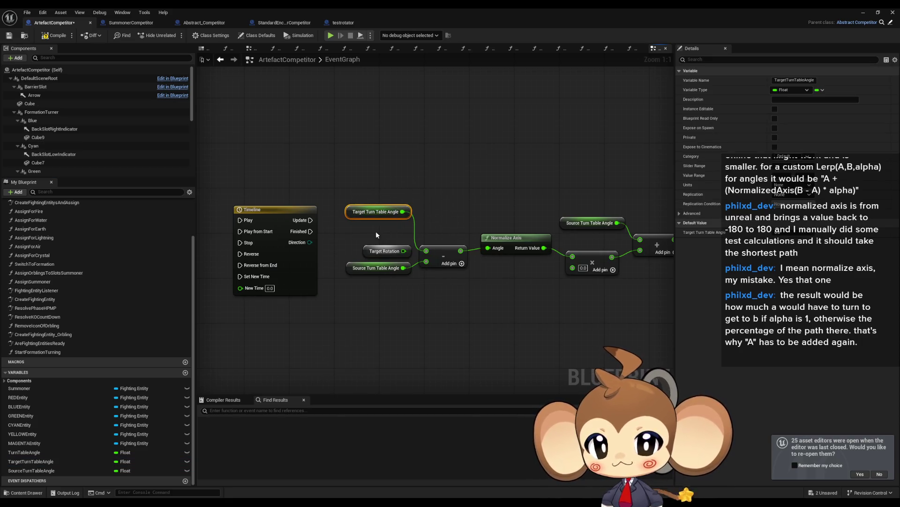
{"action": "mouse_move", "coordinate": [302, 227]}
{"action": "left_mouse_down"}
{"action": "mouse_move", "coordinate": [303, 243]}
{"action": "mouse_move", "coordinate": [372, 240]}
{"action": "left_mouse_up"}
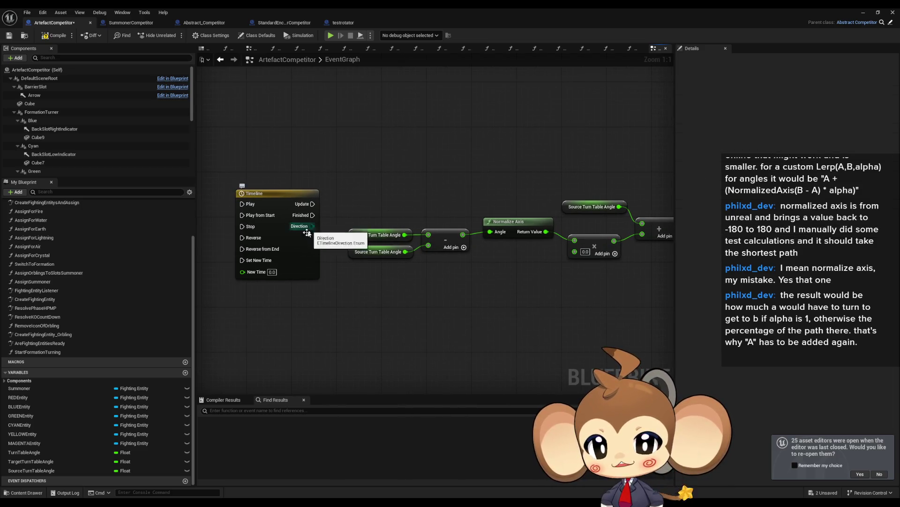
{"action": "left_click", "coordinate": [301, 234]}
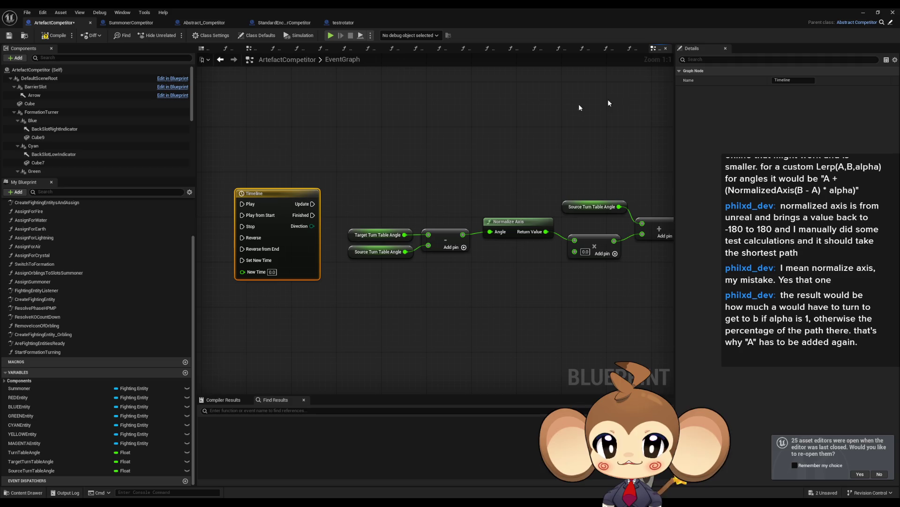
{"action": "double_click", "coordinate": [276, 194]}
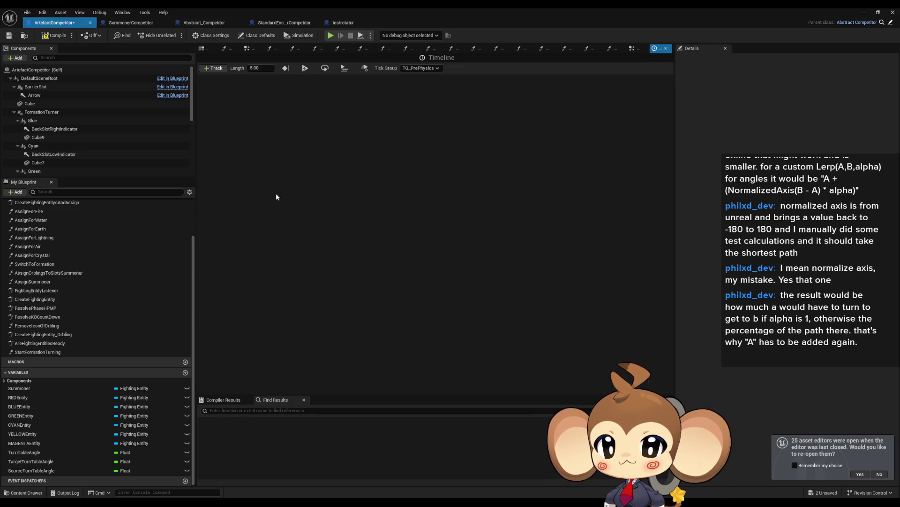
- Add float track NewTrack_0 with a first curve key at time 0
{"action": "left_click", "coordinate": [221, 69]}
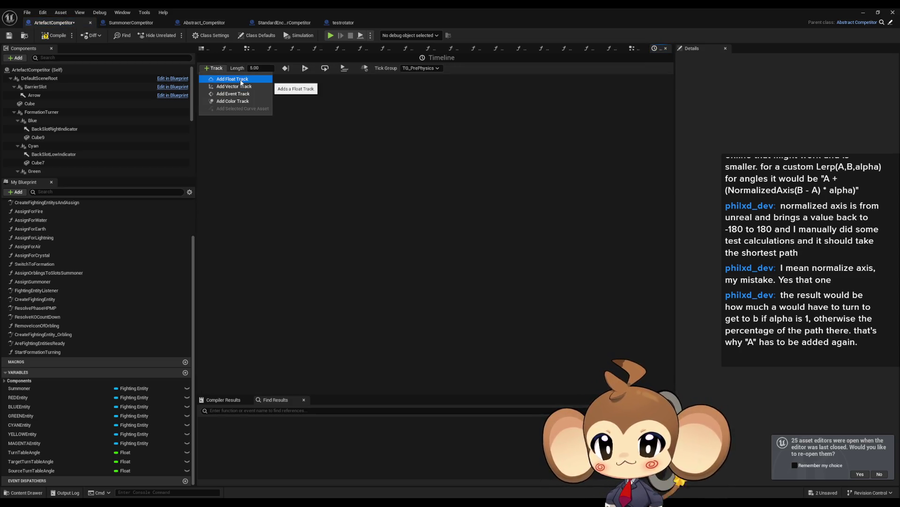
{"action": "left_click", "coordinate": [241, 81]}
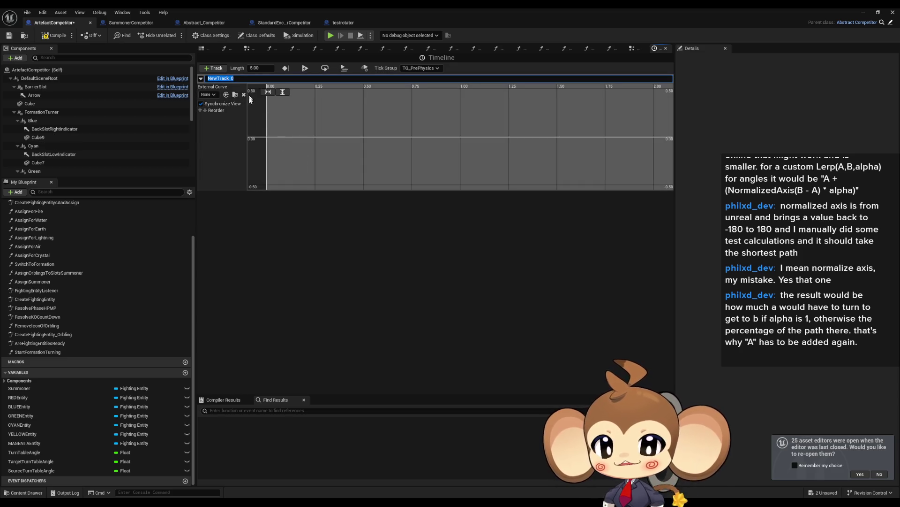
{"action": "left_click", "coordinate": [285, 130]}
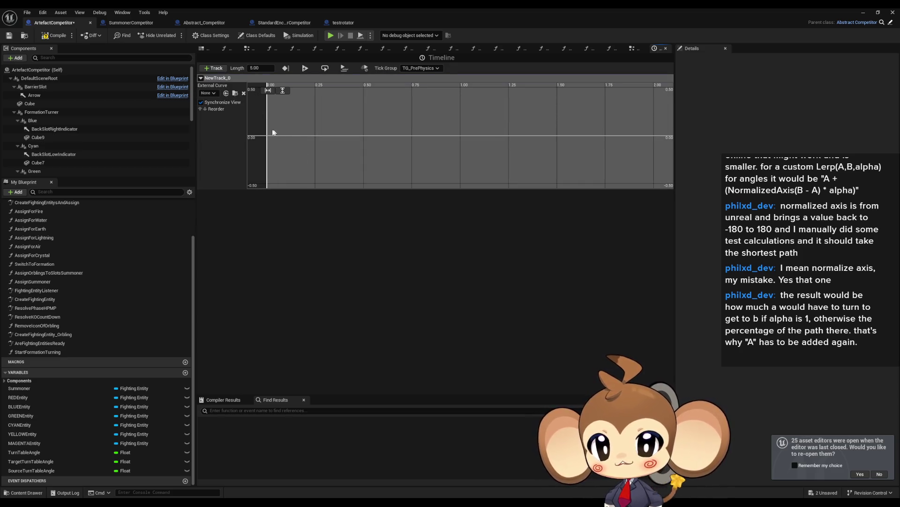
{"action": "right_click", "coordinate": [289, 135]}
{"action": "left_click", "coordinate": [306, 150]}
{"action": "left_click_drag", "start_coordinate": [347, 138], "coordinate": [346, 135]}
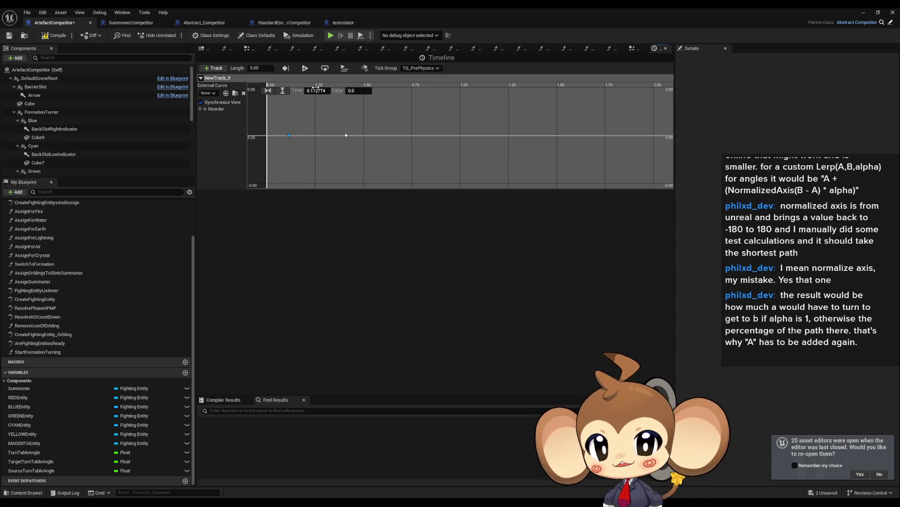
{"action": "type", "text": "0"}
{"action": "left_click", "coordinate": [367, 130]}
- Move the second curve key to time 1.00
{"action": "left_click_drag", "start_coordinate": [325, 121], "coordinate": [362, 144]}
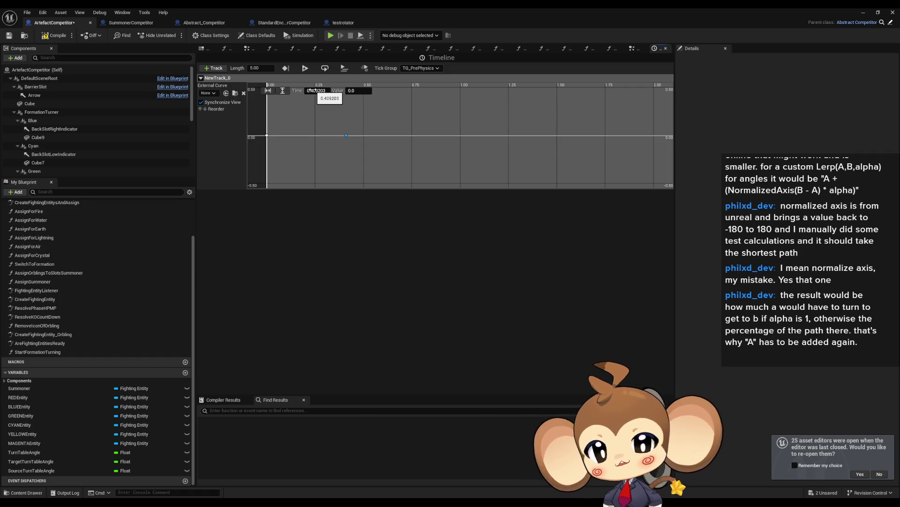
{"action": "left_click", "coordinate": [312, 90]}
{"action": "type", "text": "1"}
{"action": "left_click", "coordinate": [430, 139]}
- Set the timeline length to 1 and save the Blueprint
{"action": "scroll", "coordinate": [425, 142], "scroll_direction": "down", "scroll_amount": 1}
{"action": "scroll", "coordinate": [426, 146], "scroll_direction": "down", "scroll_amount": 5}
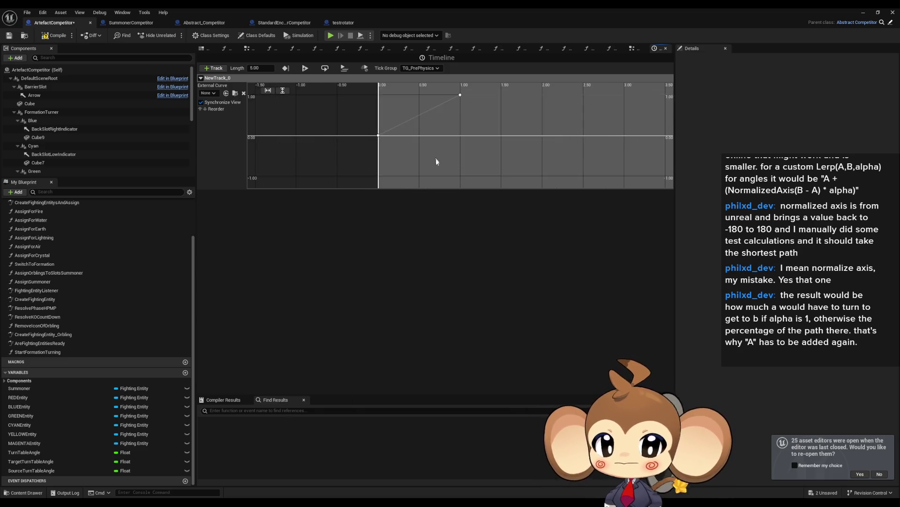
{"action": "left_click", "coordinate": [261, 68]}
{"action": "type", "text": "1"}
{"action": "key", "text": "Return"}
{"action": "key", "text": "ctrl+s"}
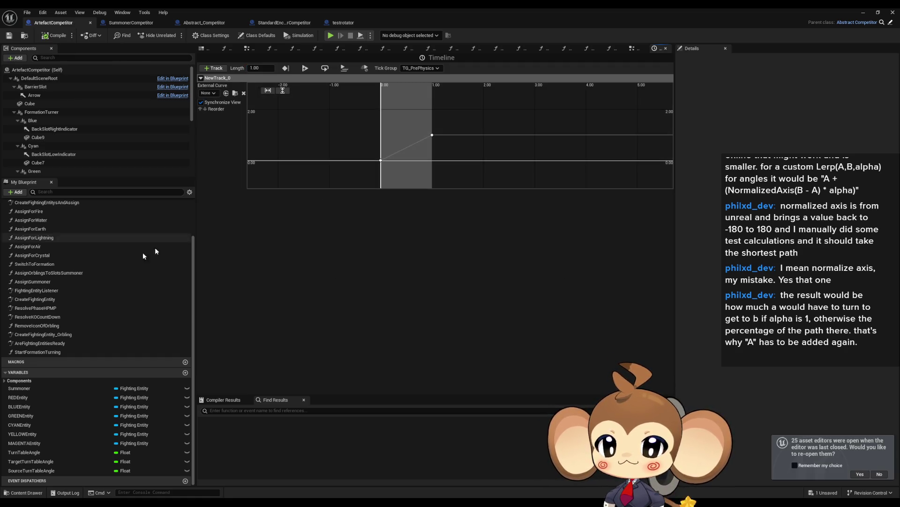
{"action": "scroll", "coordinate": [80, 266], "scroll_direction": "up", "scroll_amount": 3}
{"action": "left_click", "coordinate": [35, 216]}
{"action": "double_click", "coordinate": [34, 215]}
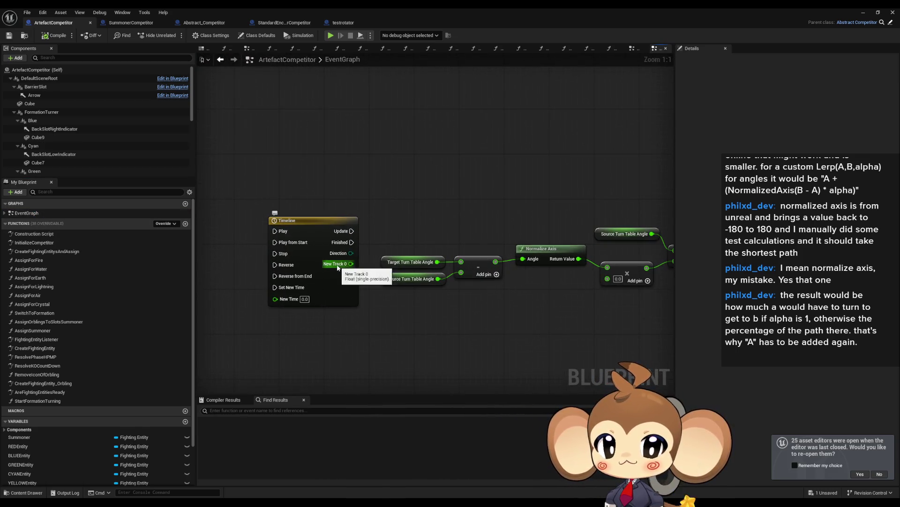
- Feed New Track 0 into the Multiply node and store the Add result in Turn Table Angle
{"action": "mouse_move", "coordinate": [315, 258]}
{"action": "left_mouse_down"}
{"action": "mouse_move", "coordinate": [583, 274]}
{"action": "mouse_move", "coordinate": [571, 273]}
{"action": "left_mouse_up"}
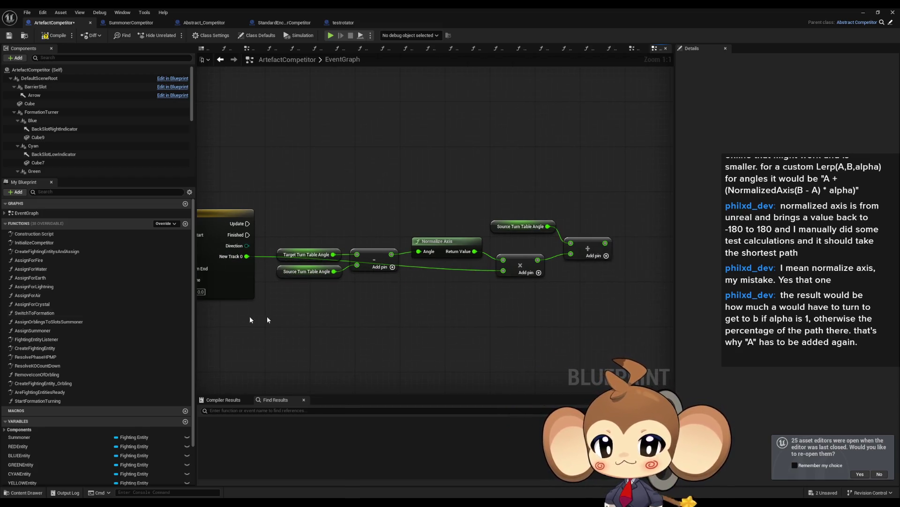
{"action": "scroll", "coordinate": [49, 422], "scroll_direction": "down", "scroll_amount": 3}
{"action": "mouse_move", "coordinate": [24, 452]}
{"action": "left_mouse_down"}
{"action": "mouse_move", "coordinate": [279, 426]}
{"action": "mouse_move", "coordinate": [676, 225]}
{"action": "mouse_move", "coordinate": [631, 216]}
{"action": "left_mouse_up"}
{"action": "mouse_move", "coordinate": [605, 243]}
{"action": "left_mouse_down"}
{"action": "mouse_move", "coordinate": [633, 229]}
{"action": "mouse_move", "coordinate": [245, 225]}
{"action": "left_mouse_up"}
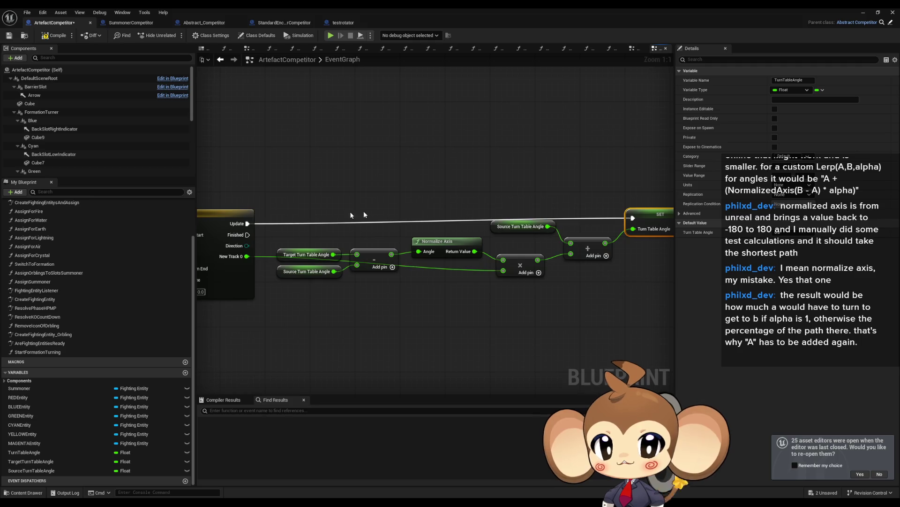
{"action": "left_click_drag", "start_coordinate": [522, 197], "coordinate": [671, 215]}
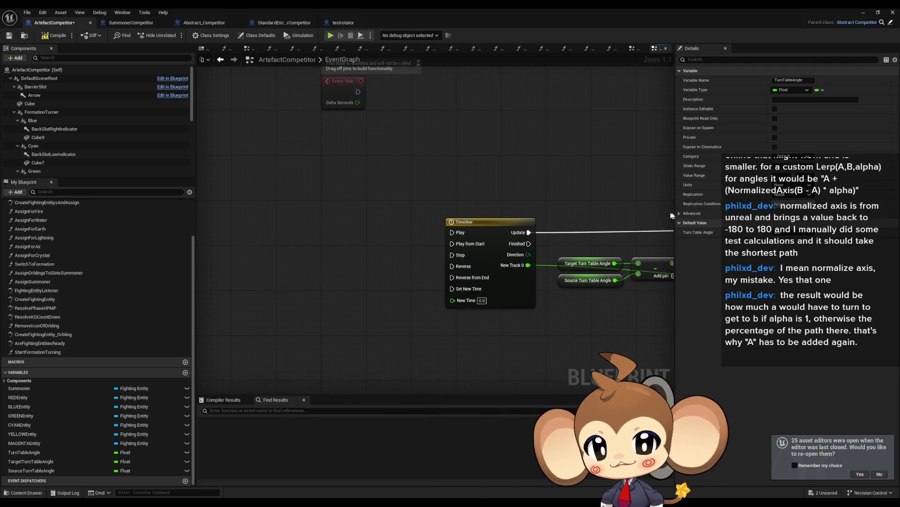
- Add a custom event, undo it, and return to the StartFormationTurning graph
{"action": "right_click", "coordinate": [330, 224]}
{"action": "type", "text": "cus event"}
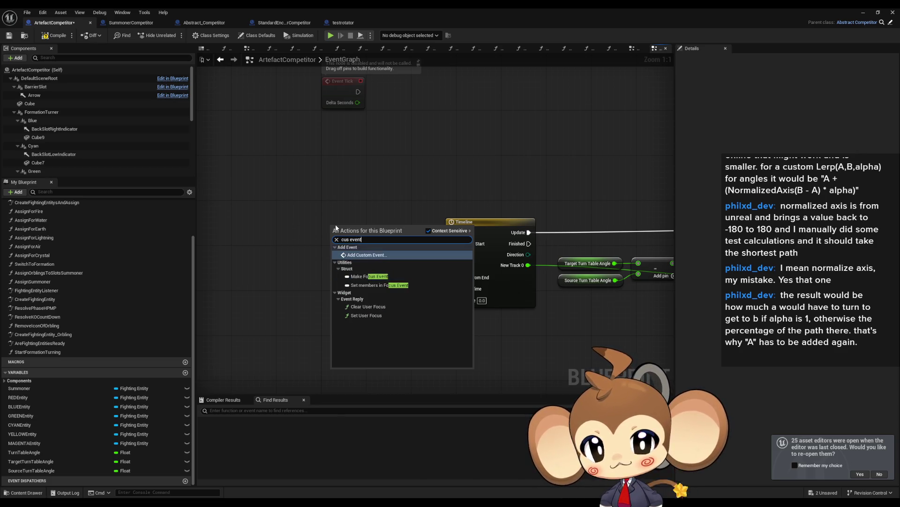
{"action": "key", "text": "Return"}
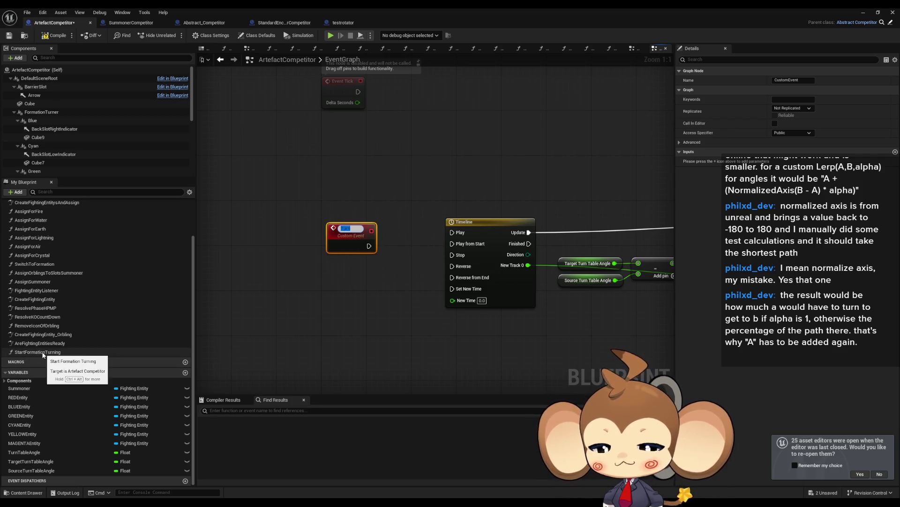
{"action": "key", "text": "ctrl+z"}
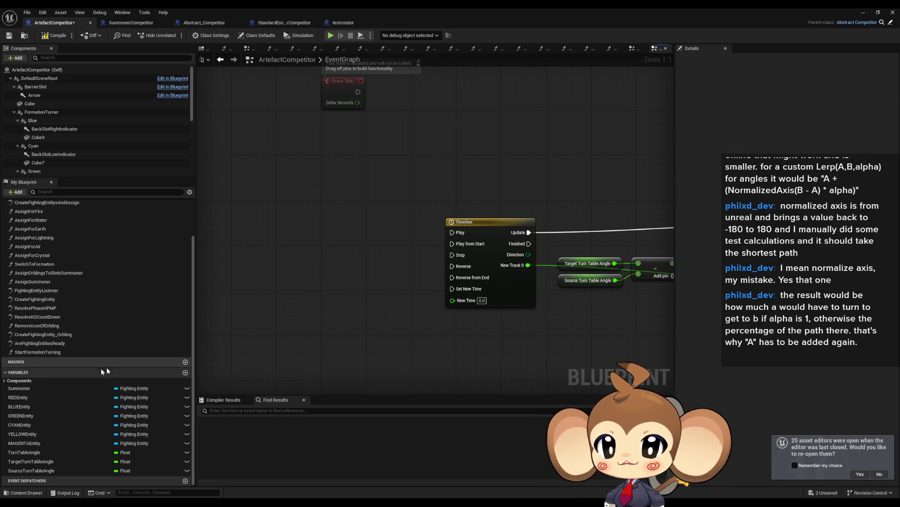
{"action": "double_click", "coordinate": [37, 352]}
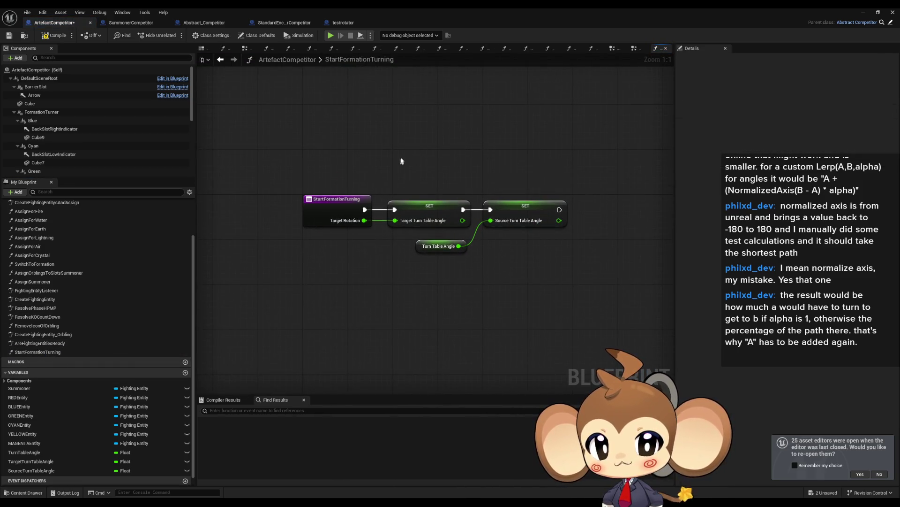
- Cut the two SET nodes and angle getter out of StartFormationTurning, then delete the function
{"action": "left_click_drag", "start_coordinate": [385, 153], "coordinate": [514, 293]}
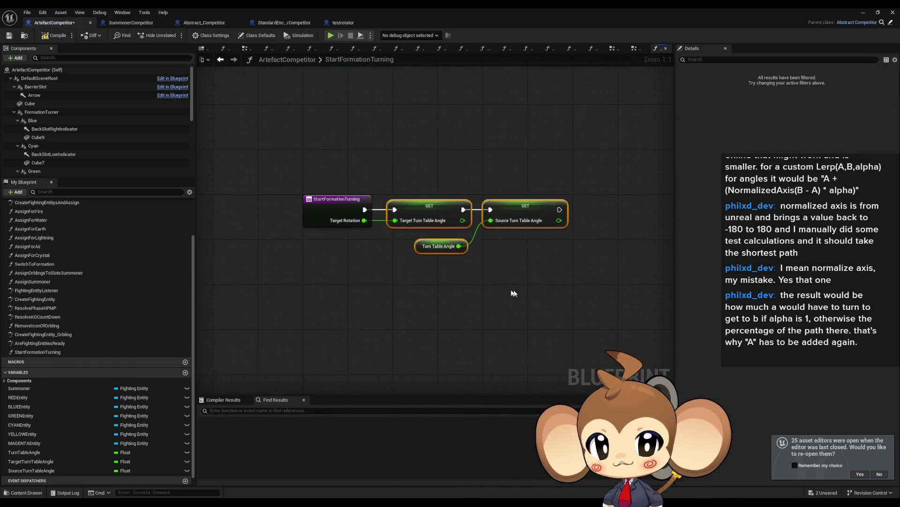
{"action": "left_click", "coordinate": [336, 205]}
{"action": "right_click", "coordinate": [336, 205]}
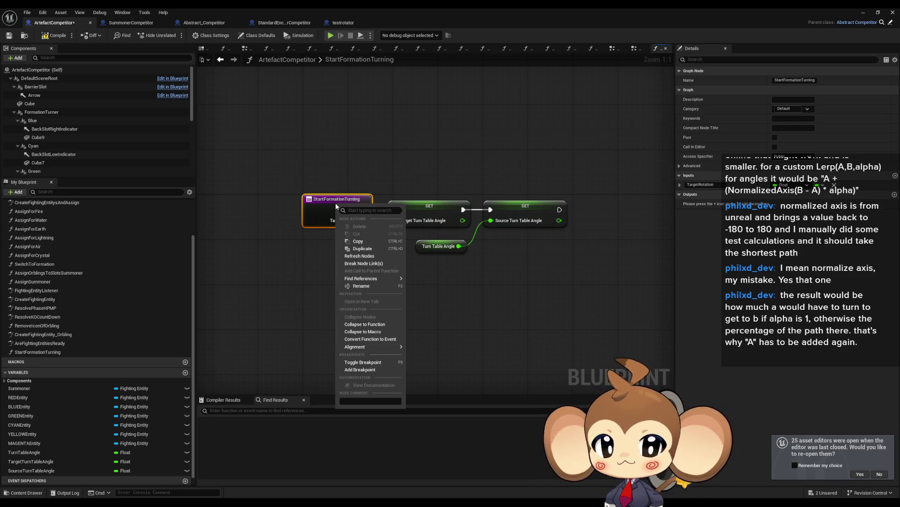
{"action": "left_click_drag", "start_coordinate": [469, 181], "coordinate": [605, 295]}
{"action": "key", "text": "Delete"}
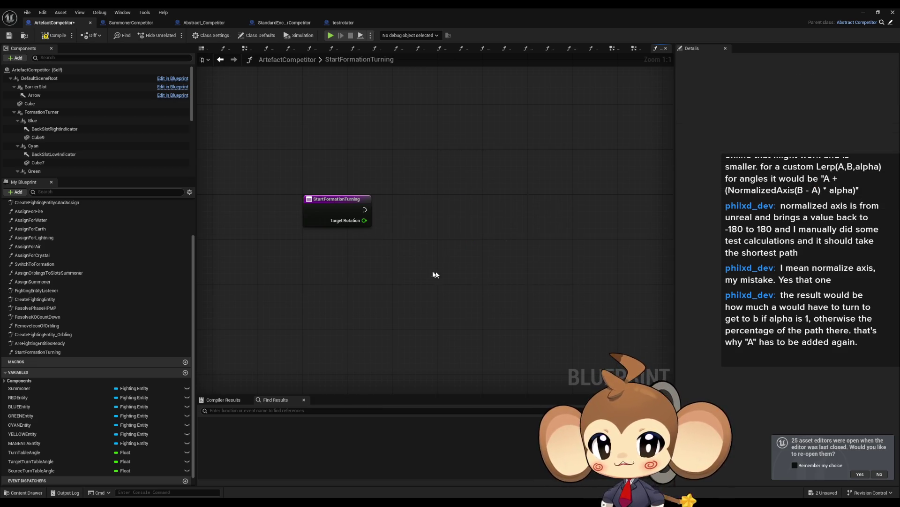
{"action": "left_click", "coordinate": [127, 352]}
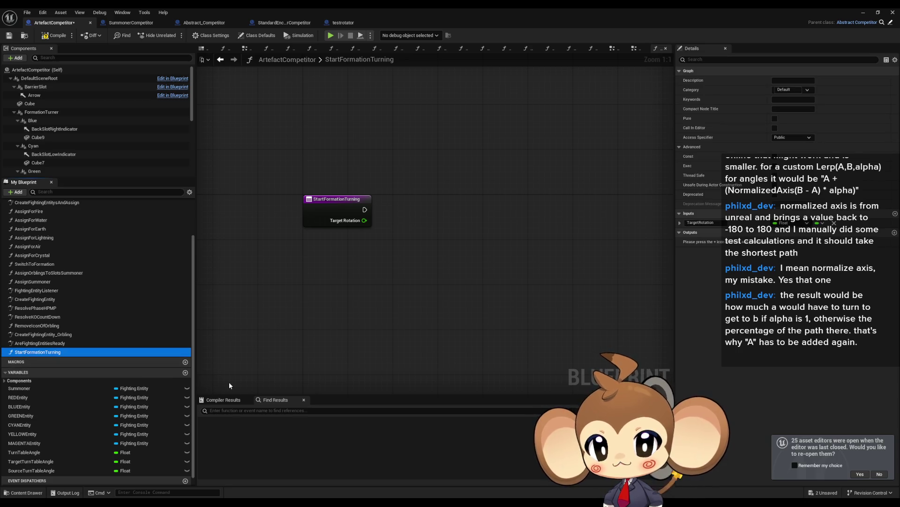
{"action": "key", "text": "Delete"}
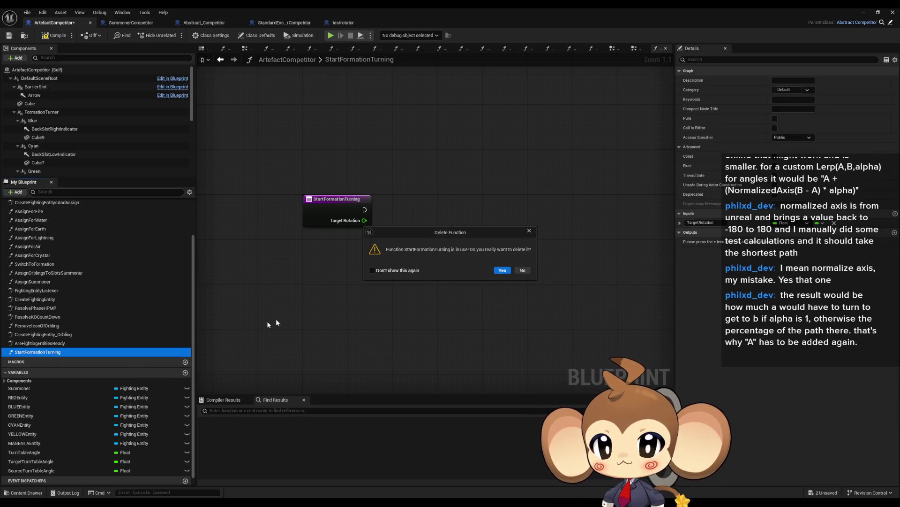
{"action": "left_click", "coordinate": [498, 271]}
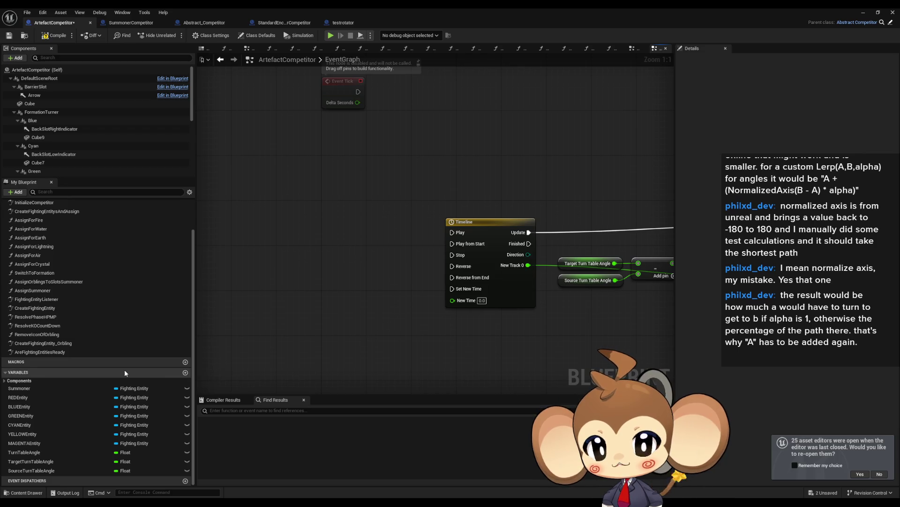
- Add a Custom Event named StartFormationTurning in the EventGraph and paste the SET nodes beside it
{"action": "scroll", "coordinate": [136, 254], "scroll_direction": "up", "scroll_amount": 2}
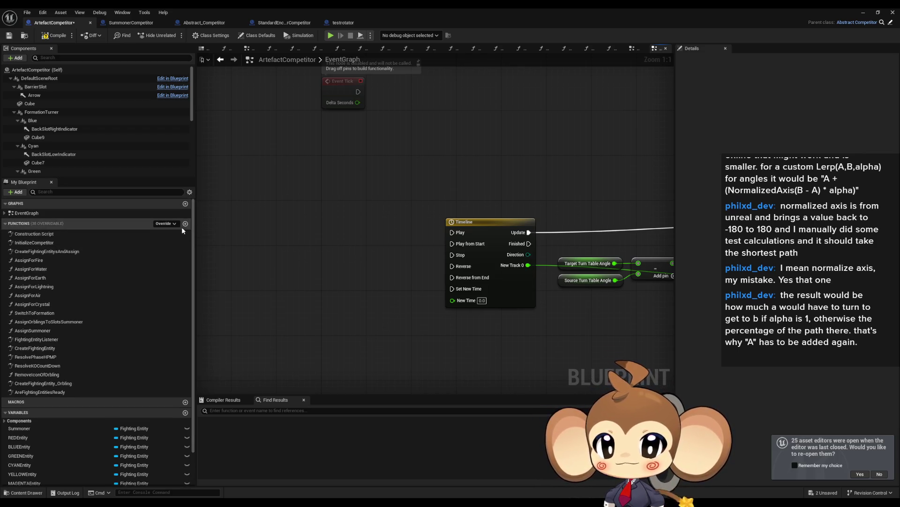
{"action": "right_click", "coordinate": [293, 244]}
{"action": "type", "text": "cust"}
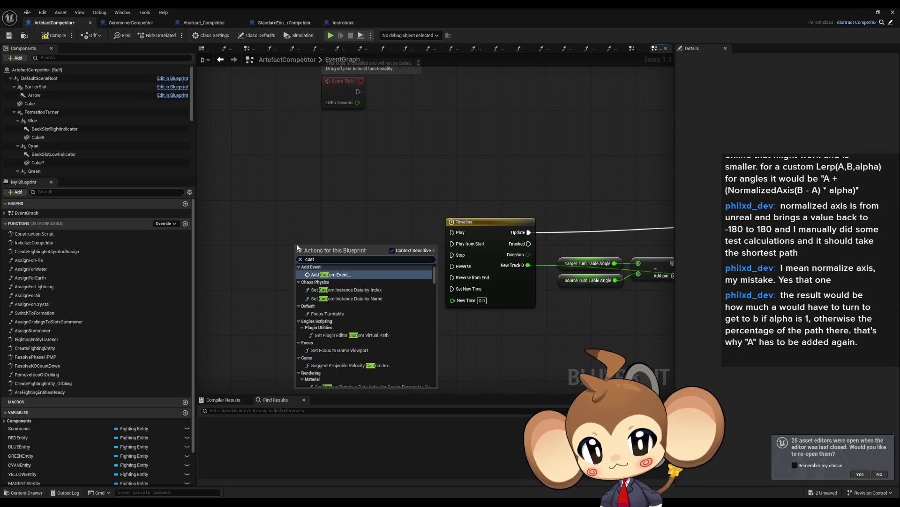
{"action": "key", "text": "Return"}
{"action": "key", "text": "ctrl+v"}
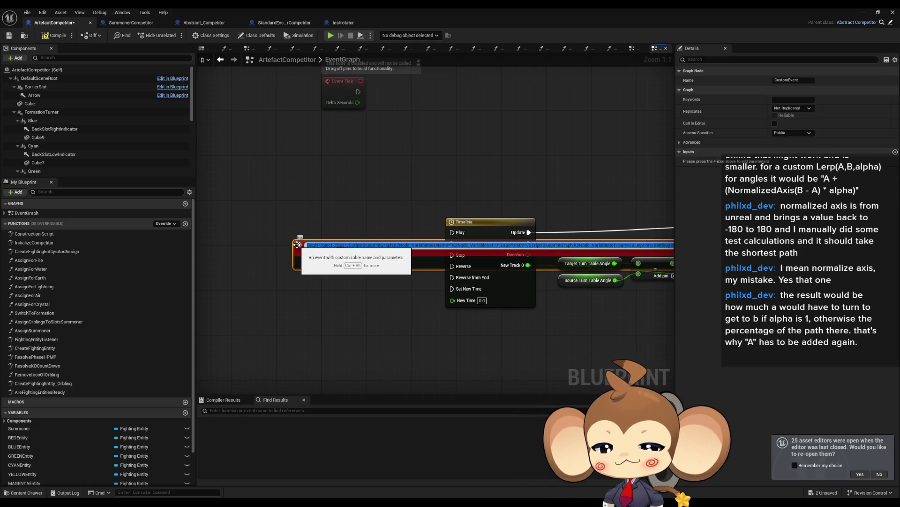
{"action": "type", "text": "Start"}
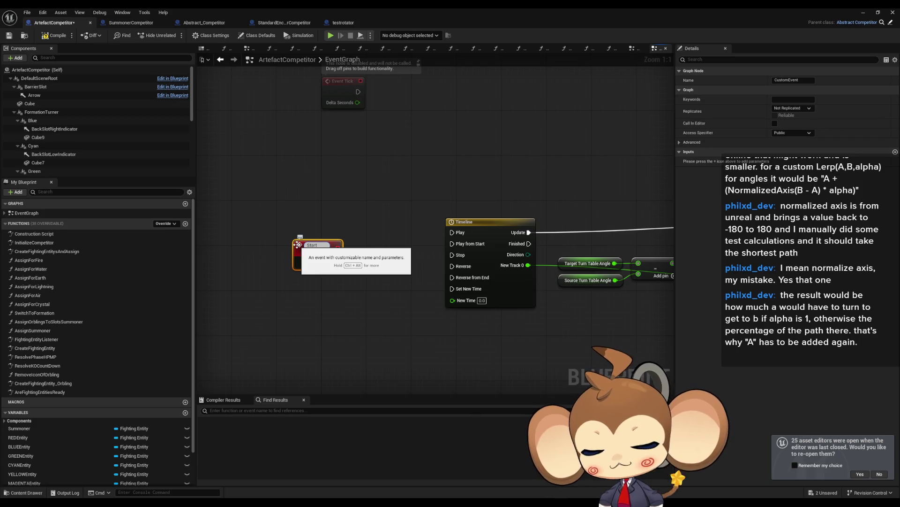
{"action": "type", "text": "Formatio"}
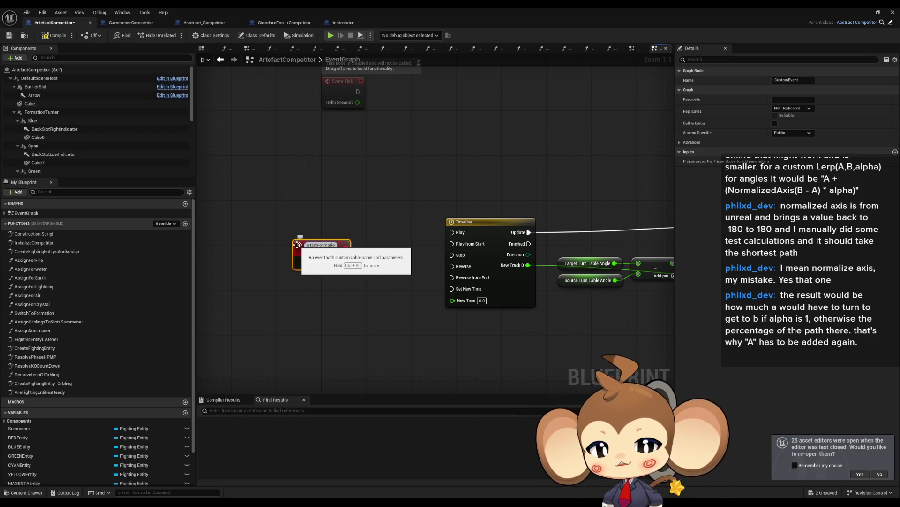
{"action": "type", "text": "nTurning"}
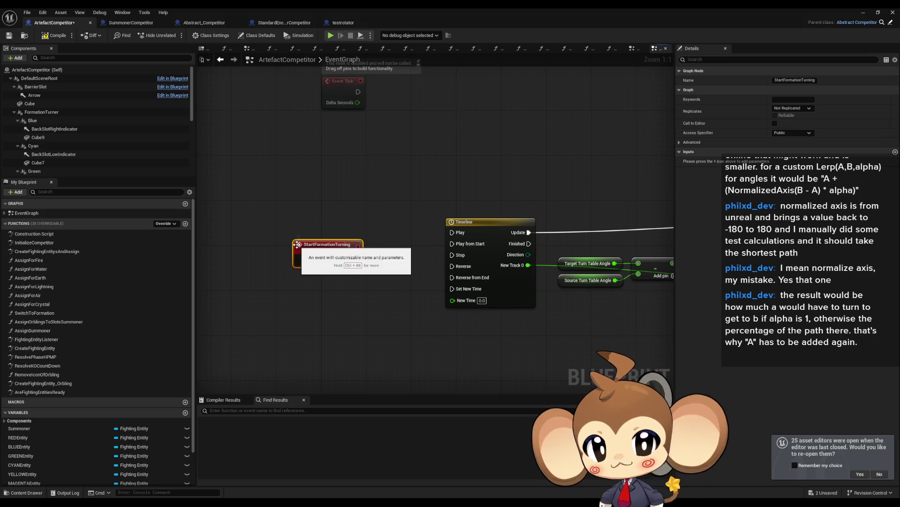
{"action": "key", "text": "Return"}
{"action": "key", "text": "ctrl+v"}
- Wire the event into the SET nodes with a Target Turn Table Angle input and reposition the Timeline group
{"action": "left_click_drag", "start_coordinate": [355, 259], "coordinate": [273, 305]}
{"action": "left_click_drag", "start_coordinate": [213, 316], "coordinate": [375, 253]}
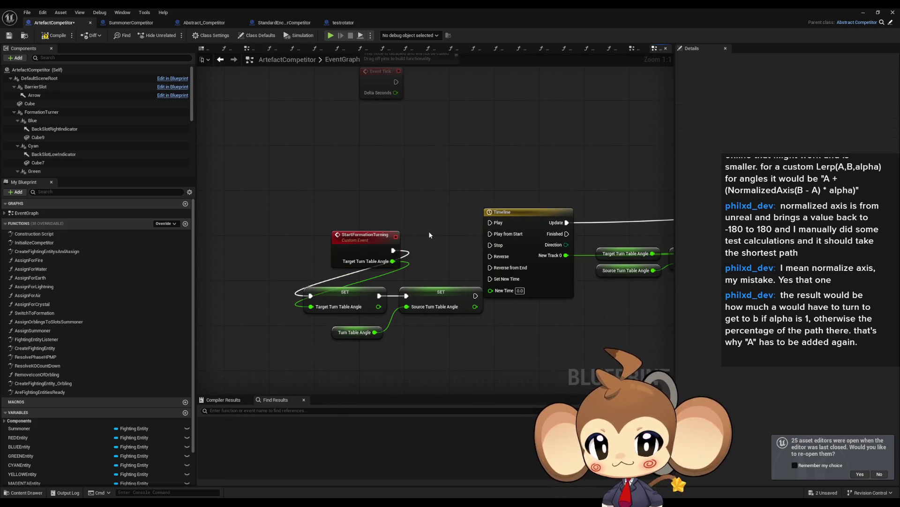
{"action": "left_click_drag", "start_coordinate": [429, 231], "coordinate": [670, 282]}
{"action": "scroll", "coordinate": [338, 263], "scroll_direction": "down", "scroll_amount": 3}
{"action": "scroll", "coordinate": [268, 264], "scroll_direction": "up", "scroll_amount": 3}
{"action": "mouse_move", "coordinate": [424, 242]}
{"action": "left_mouse_down"}
{"action": "mouse_move", "coordinate": [457, 313]}
{"action": "mouse_move", "coordinate": [440, 298]}
{"action": "mouse_move", "coordinate": [244, 345]}
{"action": "left_mouse_up"}
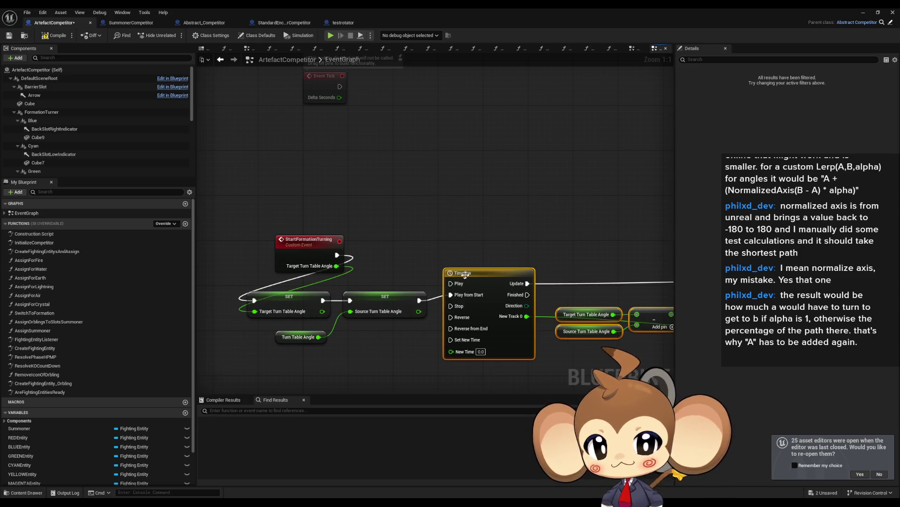
{"action": "scroll", "coordinate": [593, 317], "scroll_direction": "down", "scroll_amount": 3}
{"action": "scroll", "coordinate": [302, 288], "scroll_direction": "up", "scroll_amount": 3}
{"action": "left_click_drag", "start_coordinate": [381, 275], "coordinate": [468, 230]}
- Bring the Subtract and Normalize Axis nodes into view and select the Target and Source angle getters
{"action": "left_click", "coordinate": [576, 316]}
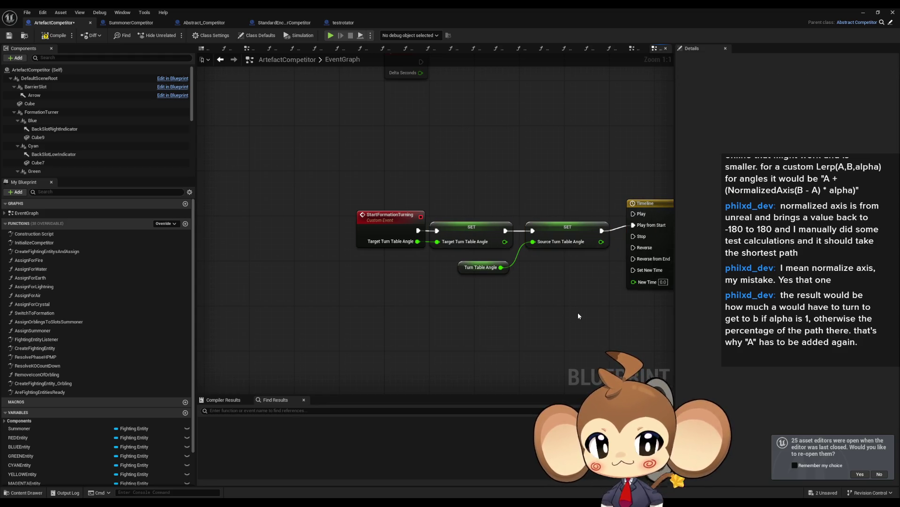
{"action": "left_click_drag", "start_coordinate": [576, 313], "coordinate": [440, 310]}
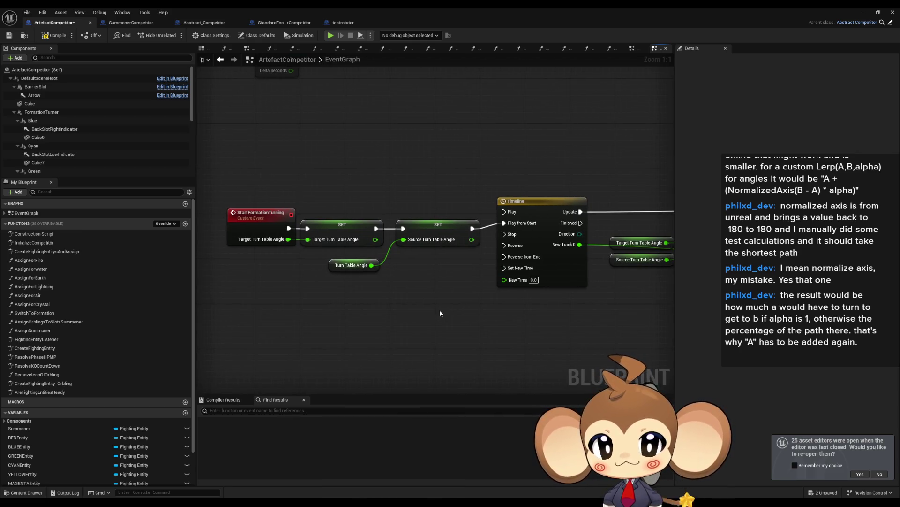
{"action": "left_click_drag", "start_coordinate": [491, 291], "coordinate": [339, 302]}
{"action": "mouse_move", "coordinate": [453, 208]}
{"action": "left_mouse_down"}
{"action": "mouse_move", "coordinate": [515, 312]}
{"action": "mouse_move", "coordinate": [308, 303]}
{"action": "left_mouse_up"}
{"action": "left_click", "coordinate": [493, 218]}
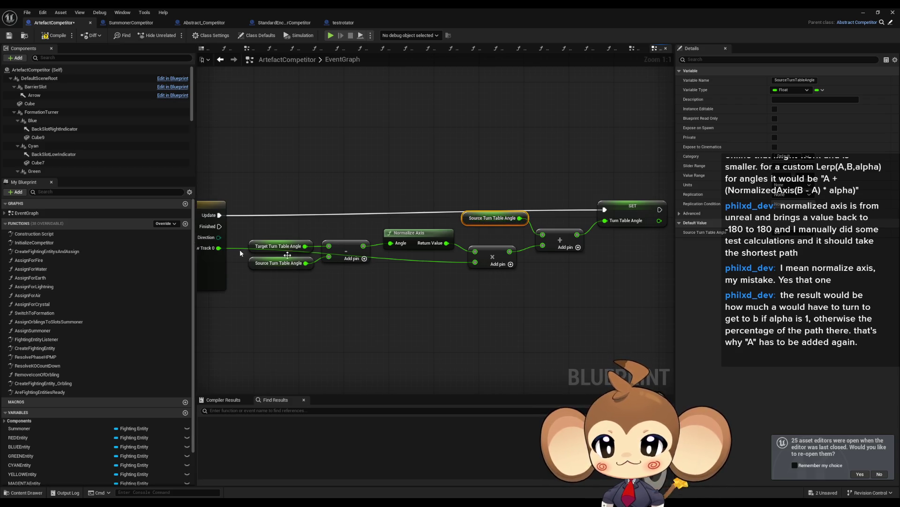
- Add a Formation Turner reference and a Set Relative Rotation node with its rotation split into X, Y, Z
{"action": "left_click_drag", "start_coordinate": [573, 231], "coordinate": [521, 233]}
{"action": "left_click_drag", "start_coordinate": [41, 112], "coordinate": [546, 140]}
{"action": "left_click_drag", "start_coordinate": [612, 141], "coordinate": [674, 151]}
{"action": "type", "text": "s"}
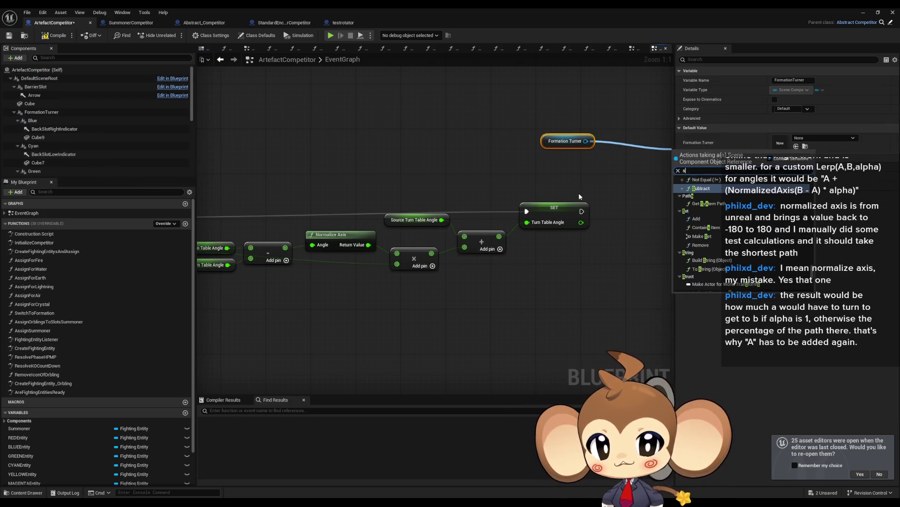
{"action": "type", "text": "et rela"}
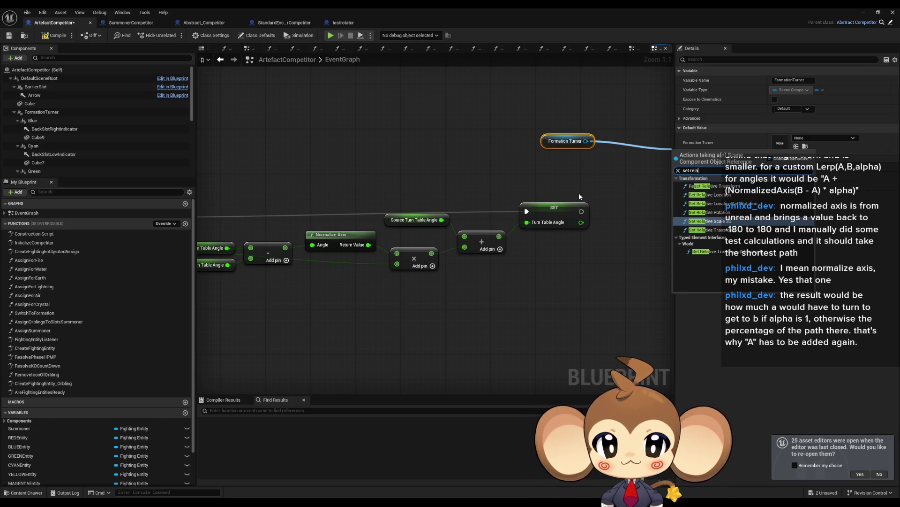
{"action": "key", "text": "Up"}
{"action": "key", "text": "Return"}
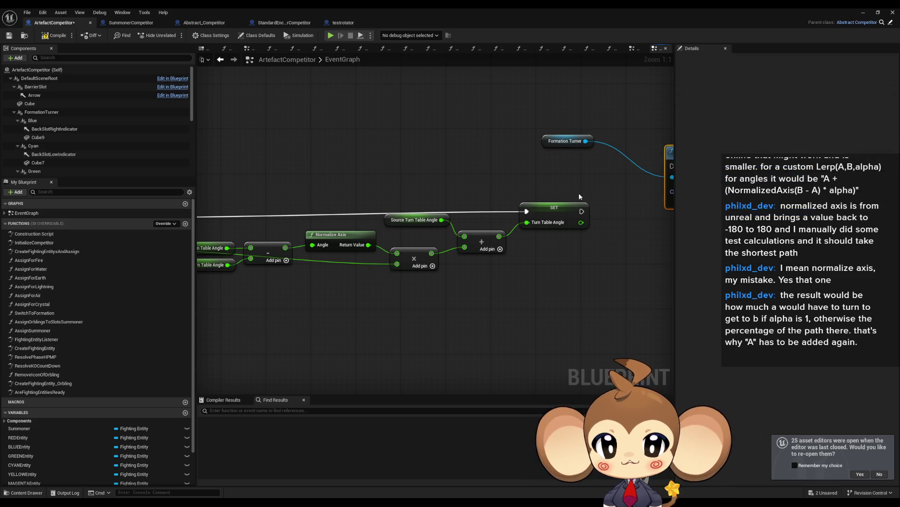
{"action": "right_click", "coordinate": [508, 203]}
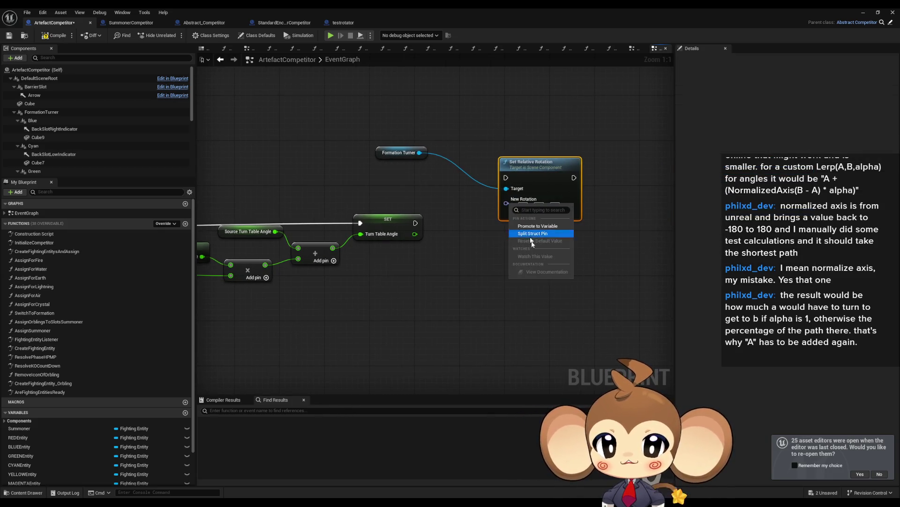
{"action": "left_click", "coordinate": [530, 235]}
- Feed a Turn Table Angle getter into the yaw and run Set Relative Rotation after the SET node
{"action": "scroll", "coordinate": [58, 254], "scroll_direction": "down", "scroll_amount": 3}
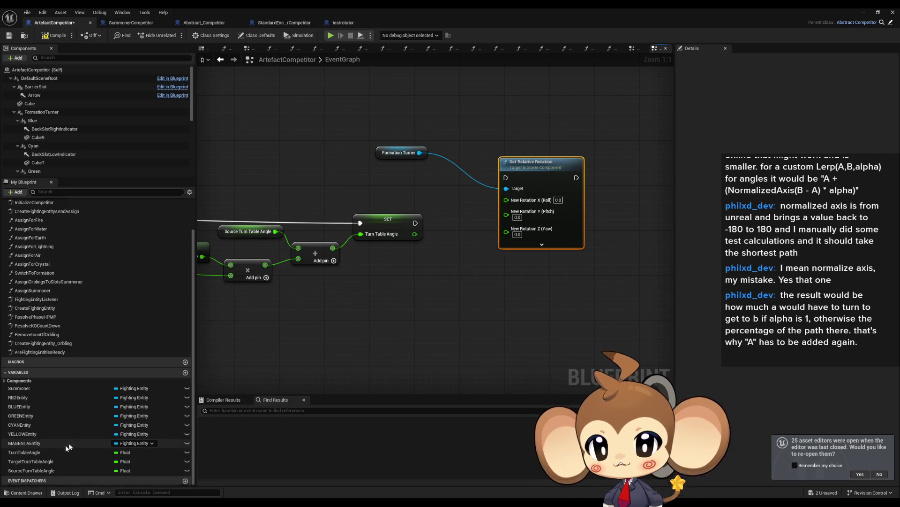
{"action": "mouse_move", "coordinate": [64, 453]}
{"action": "left_mouse_down"}
{"action": "mouse_move", "coordinate": [536, 302]}
{"action": "mouse_move", "coordinate": [406, 257]}
{"action": "mouse_move", "coordinate": [503, 229]}
{"action": "left_mouse_up"}
{"action": "left_click", "coordinate": [427, 264]}
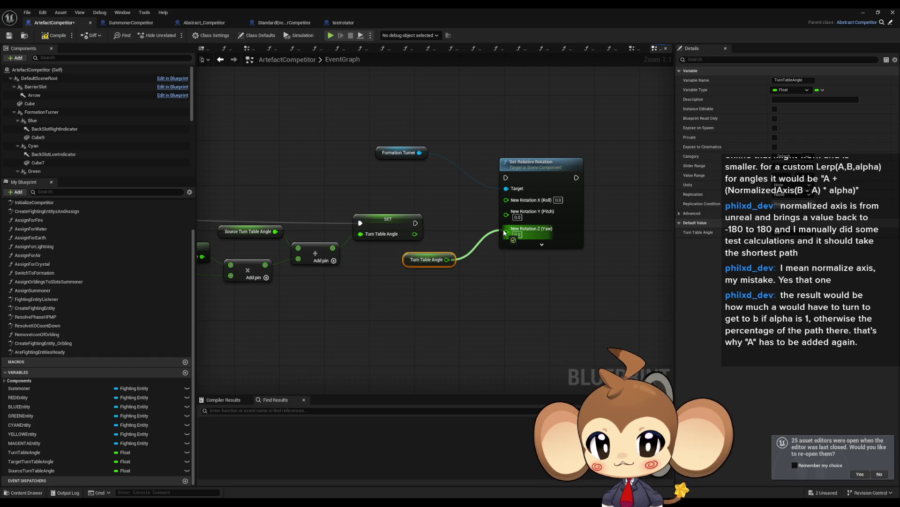
{"action": "left_click_drag", "start_coordinate": [408, 264], "coordinate": [386, 259]}
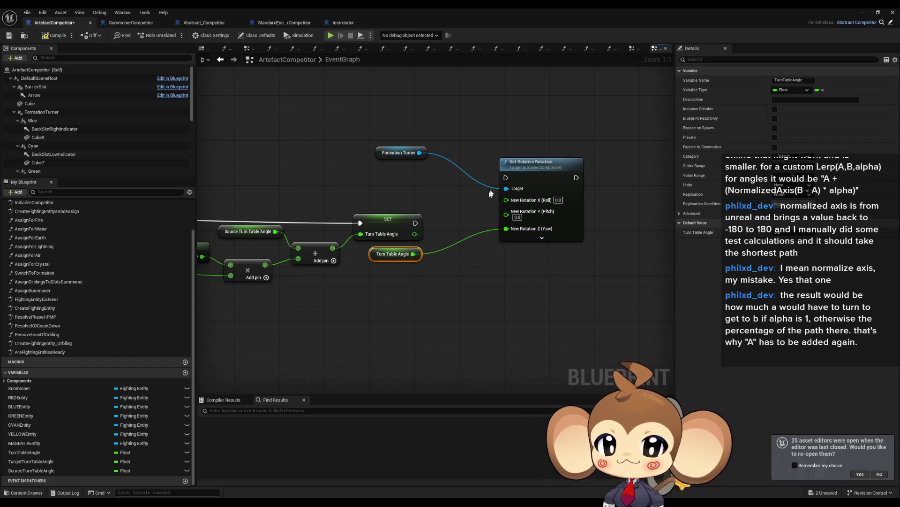
{"action": "left_click_drag", "start_coordinate": [505, 178], "coordinate": [415, 223]}
- Arrange the SET, getter and rotation nodes, and wire the Timeline's Finished output to the SET node
{"action": "mouse_move", "coordinate": [548, 174]}
{"action": "left_mouse_down"}
{"action": "mouse_move", "coordinate": [514, 224]}
{"action": "mouse_move", "coordinate": [502, 219]}
{"action": "left_mouse_up"}
{"action": "left_click_drag", "start_coordinate": [396, 154], "coordinate": [413, 222]}
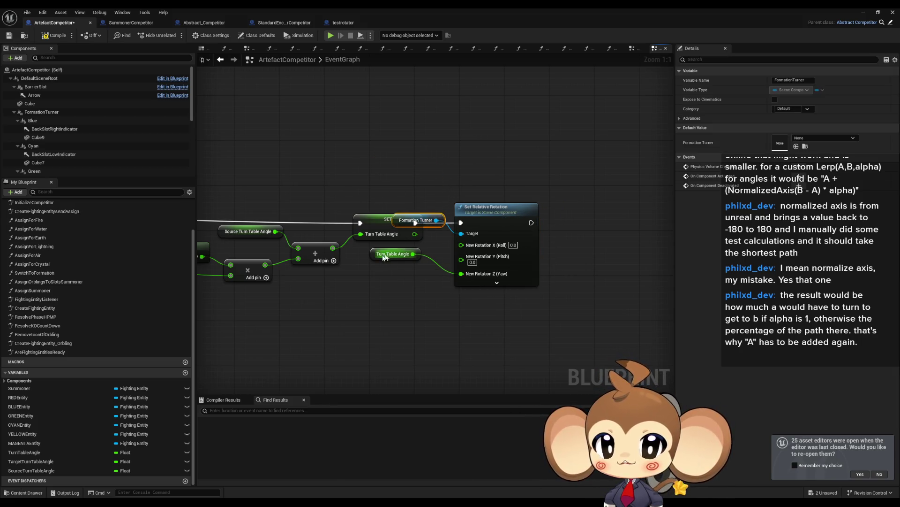
{"action": "left_click_drag", "start_coordinate": [386, 256], "coordinate": [386, 278]}
{"action": "left_click_drag", "start_coordinate": [432, 215], "coordinate": [408, 257]}
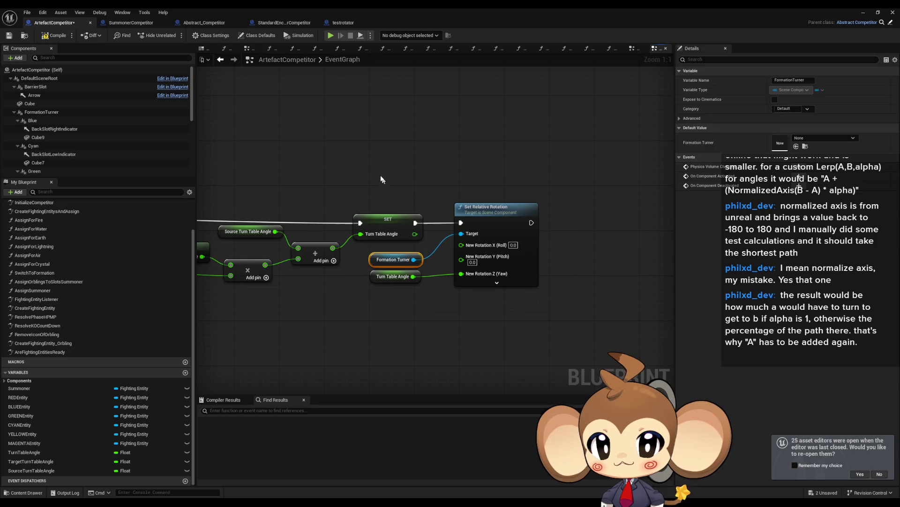
{"action": "left_click_drag", "start_coordinate": [387, 183], "coordinate": [464, 286]}
{"action": "mouse_move", "coordinate": [406, 231]}
{"action": "left_mouse_down"}
{"action": "mouse_move", "coordinate": [206, 389]}
{"action": "mouse_move", "coordinate": [468, 298]}
{"action": "left_mouse_up"}
{"action": "left_click_drag", "start_coordinate": [552, 277], "coordinate": [513, 276]}
{"action": "left_click_drag", "start_coordinate": [359, 161], "coordinate": [384, 292]}
{"action": "left_click_drag", "start_coordinate": [505, 273], "coordinate": [534, 261]}
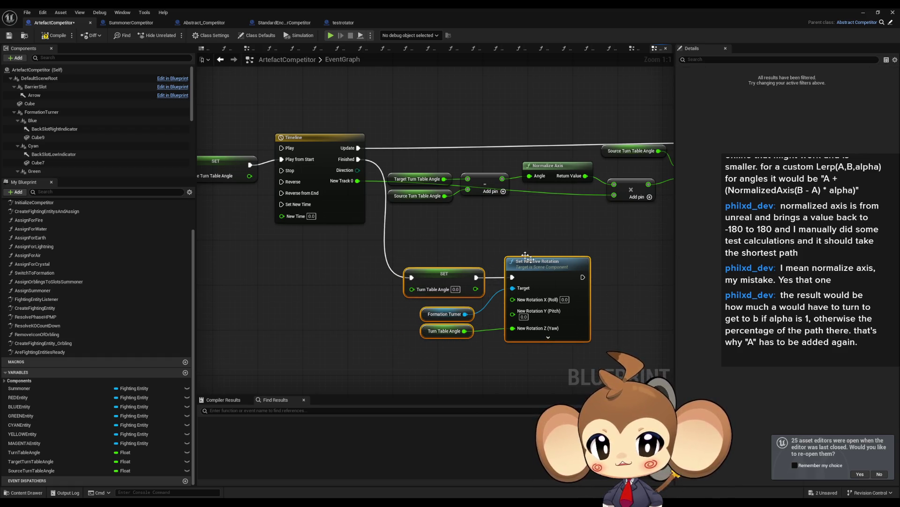
- Feed a Target Turn Table Angle getter into the Finished SET node's Turn Table Angle value
{"action": "left_click", "coordinate": [419, 179]}
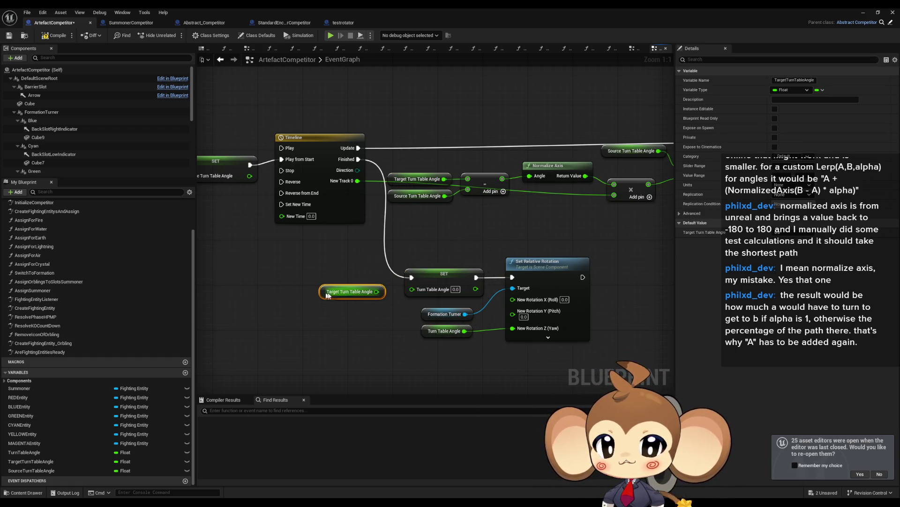
{"action": "left_click_drag", "start_coordinate": [377, 292], "coordinate": [412, 288]}
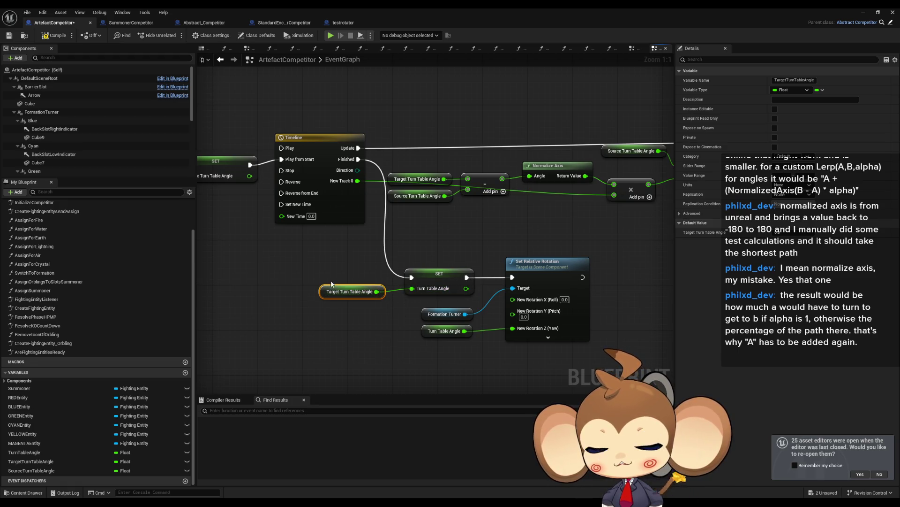
{"action": "left_click_drag", "start_coordinate": [334, 287], "coordinate": [347, 298]}
{"action": "left_click", "coordinate": [316, 327]}
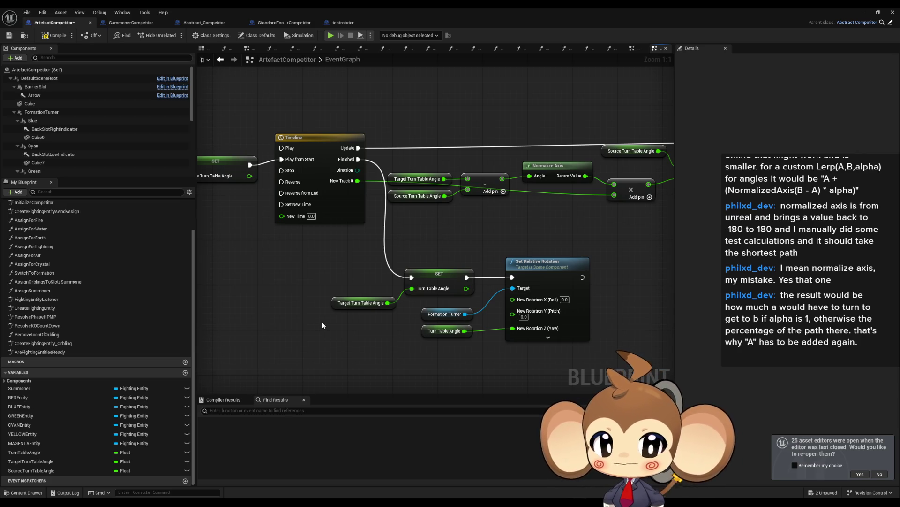
- Zoom out to review the turning logic, inspecting the SourceTurnTableAngle variable and its SET node
{"action": "left_click_drag", "start_coordinate": [350, 315], "coordinate": [304, 318]}
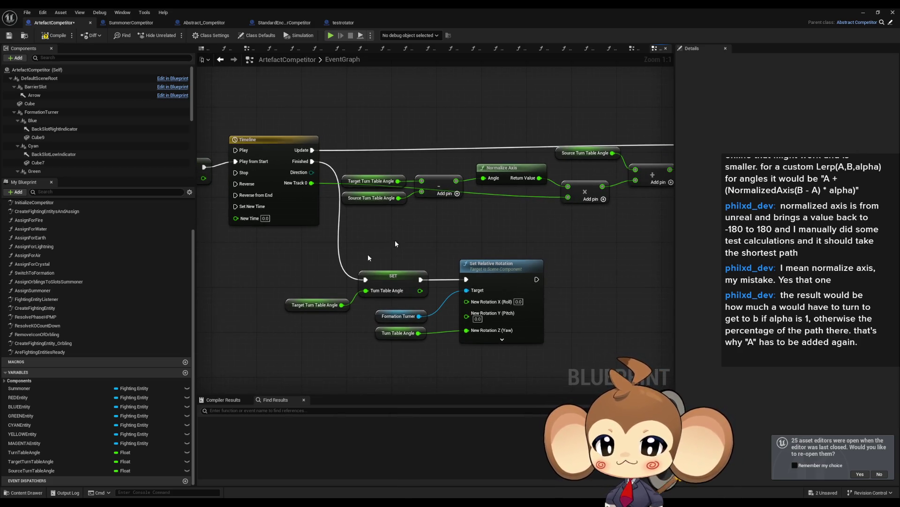
{"action": "left_click", "coordinate": [44, 470]}
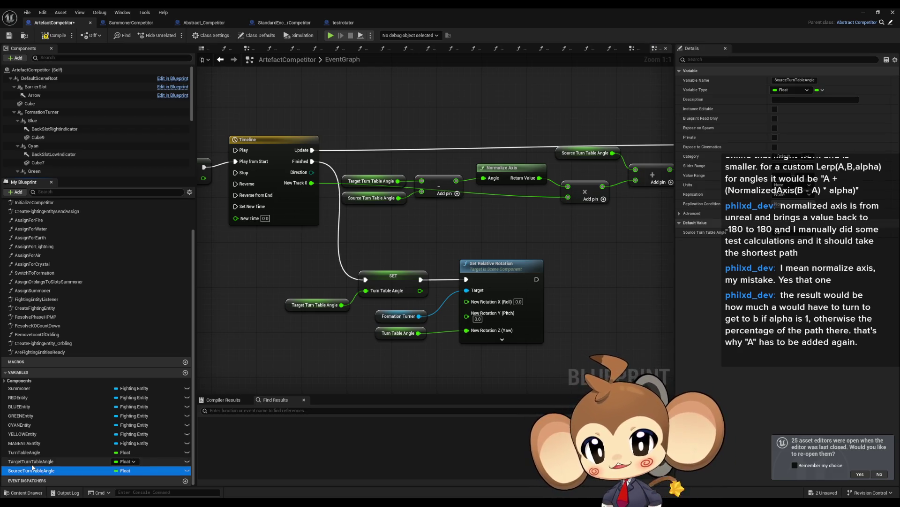
{"action": "left_click_drag", "start_coordinate": [209, 183], "coordinate": [428, 226]}
{"action": "left_click", "coordinate": [293, 207]}
{"action": "left_click", "coordinate": [388, 207]}
{"action": "left_click_drag", "start_coordinate": [368, 330], "coordinate": [277, 279]}
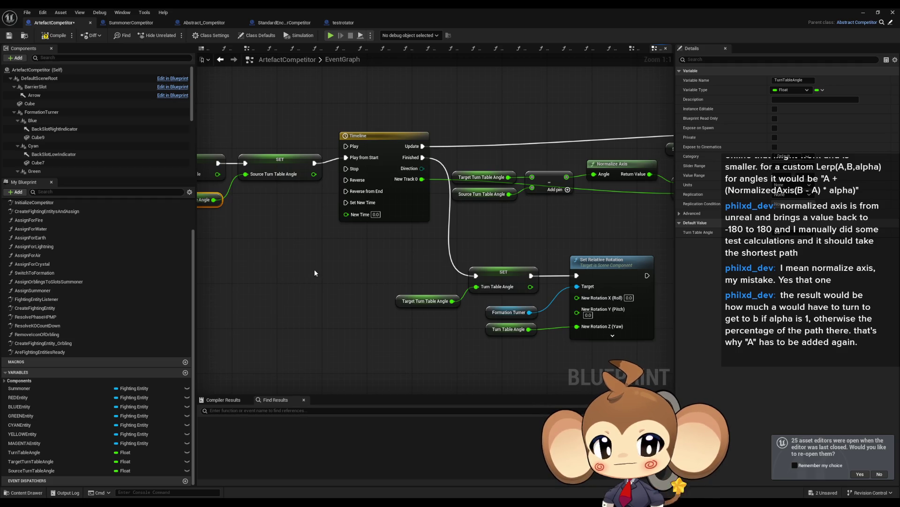
{"action": "scroll", "coordinate": [315, 273], "scroll_direction": "down", "scroll_amount": 4}
{"action": "left_click", "coordinate": [327, 271]}
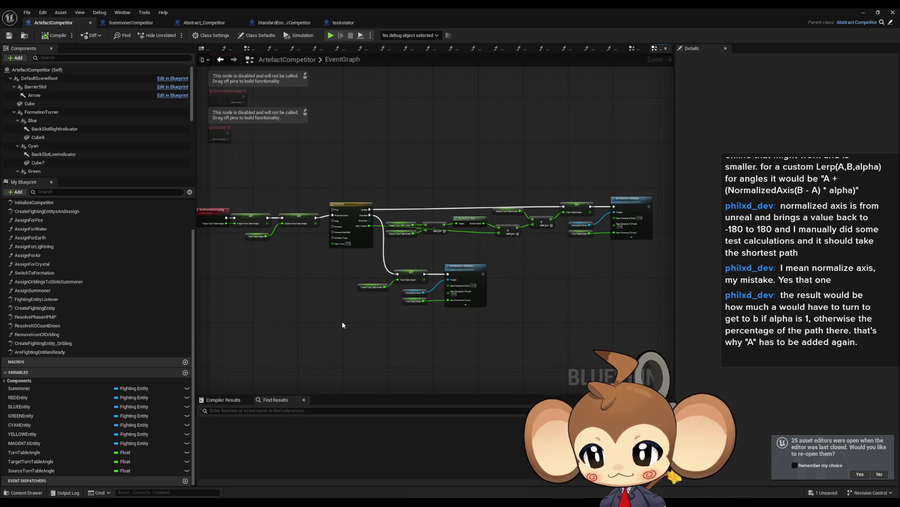
{"action": "left_click_drag", "start_coordinate": [342, 324], "coordinate": [364, 303]}
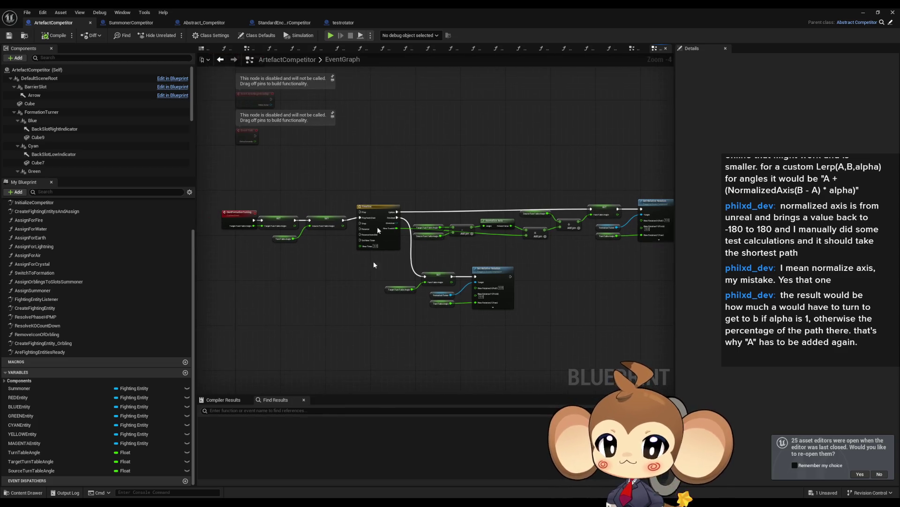
- In AssignForFire, jump from the Start Formation Turning call to its event definition and back
{"action": "double_click", "coordinate": [48, 222]}
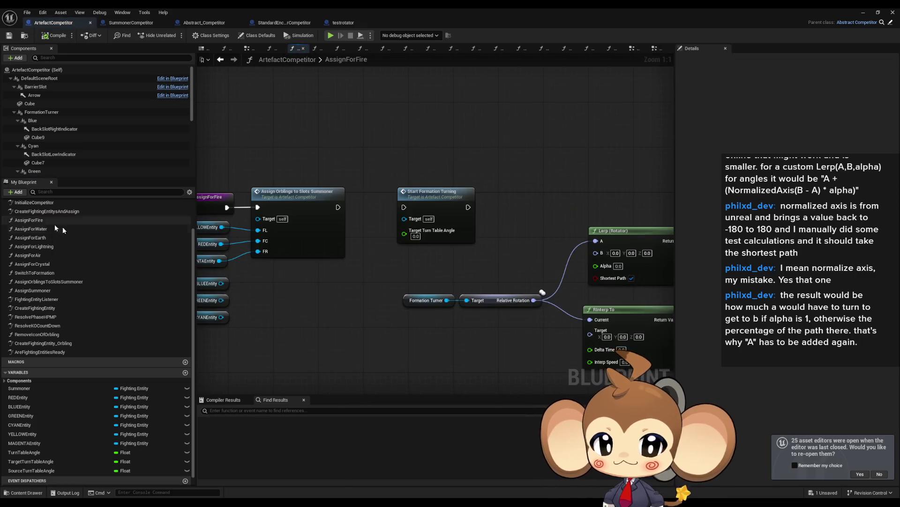
{"action": "left_click", "coordinate": [435, 193]}
{"action": "double_click", "coordinate": [440, 197]}
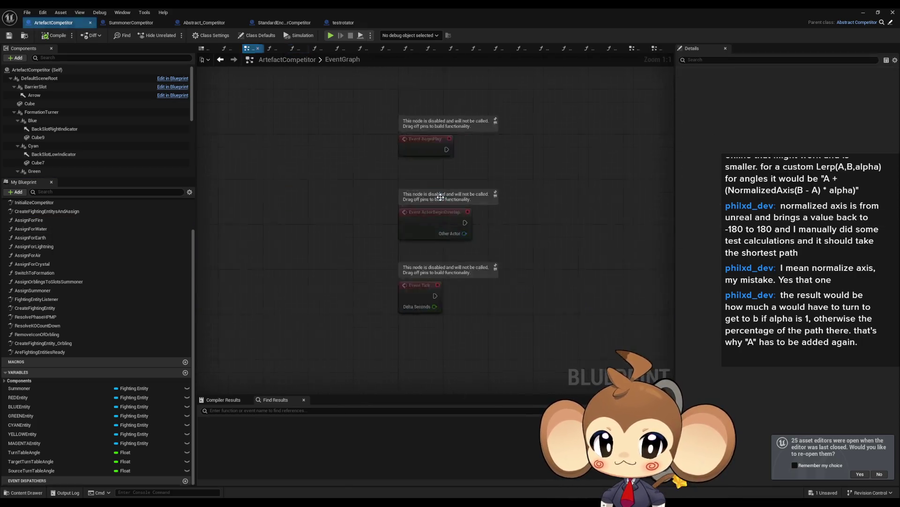
{"action": "double_click", "coordinate": [45, 219]}
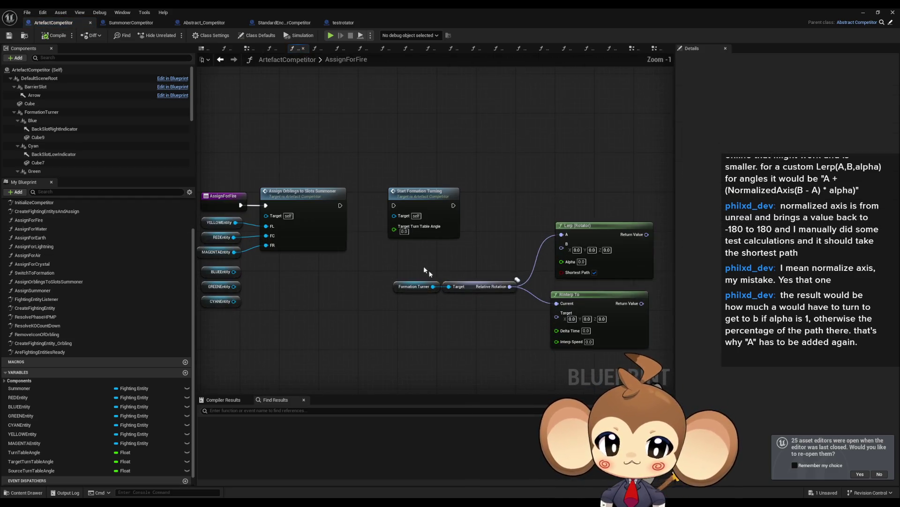
- Delete the leftover Formation Turner, Lerp and RInterp nodes and wire Assign Orblings into Start Formation Turning
{"action": "left_click_drag", "start_coordinate": [393, 250], "coordinate": [559, 329]}
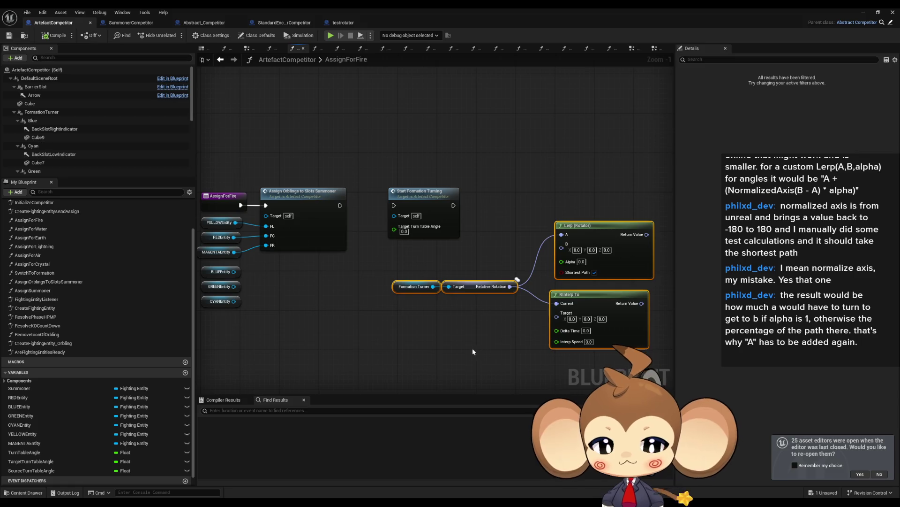
{"action": "key", "text": "Delete"}
{"action": "left_click", "coordinate": [486, 211]}
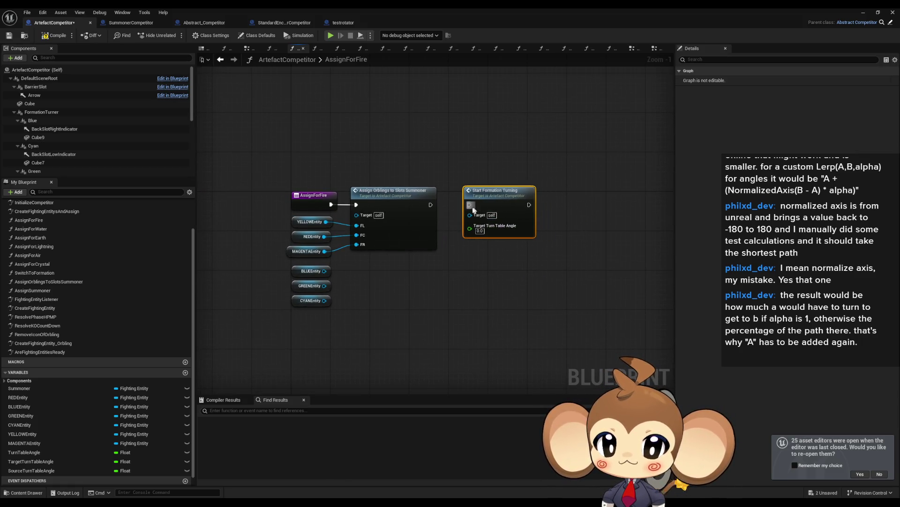
{"action": "left_click_drag", "start_coordinate": [430, 207], "coordinate": [471, 207]}
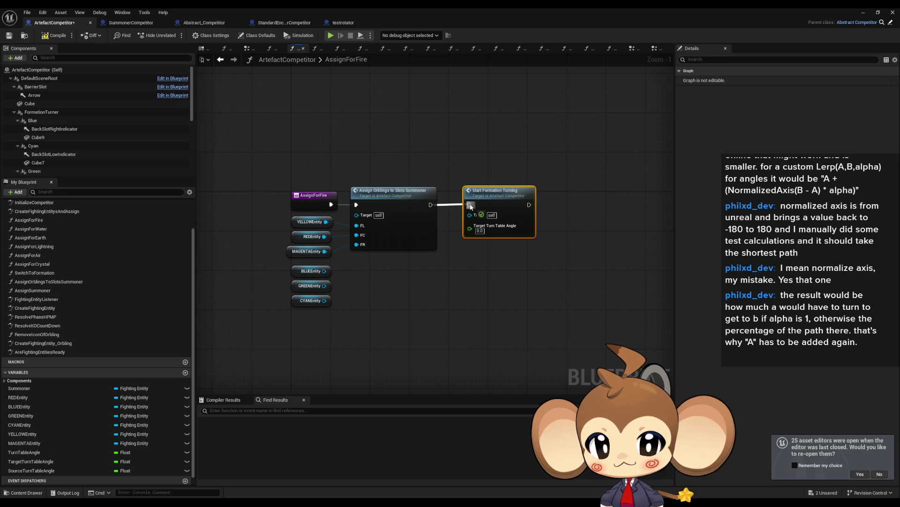
{"action": "left_click", "coordinate": [443, 167]}
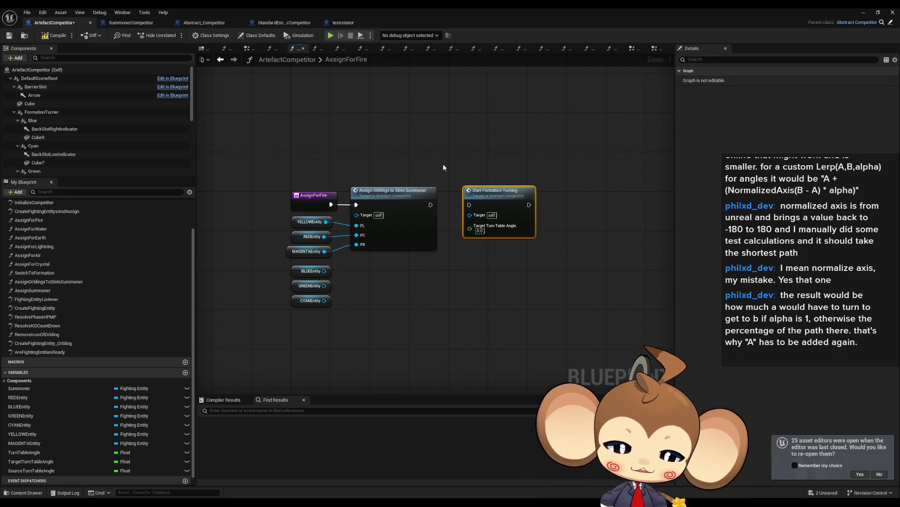
{"action": "left_click", "coordinate": [443, 164]}
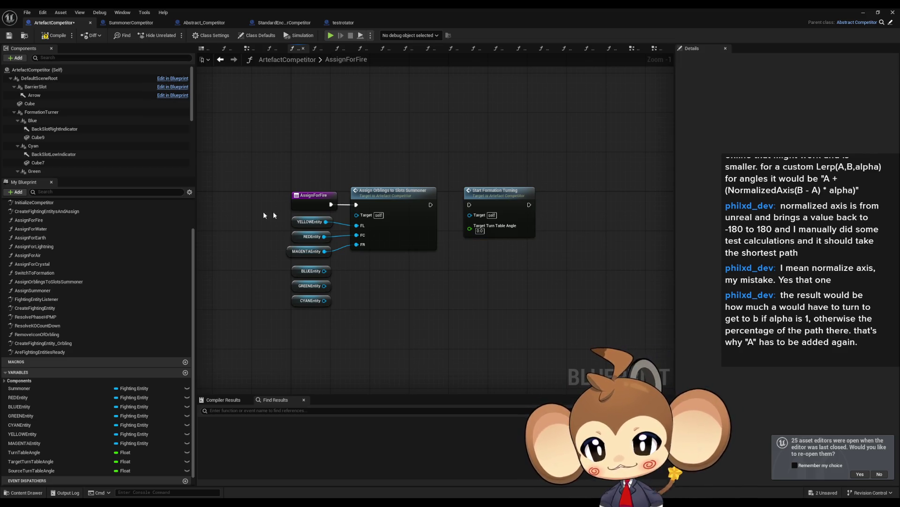
{"action": "scroll", "coordinate": [324, 257], "scroll_direction": "down", "scroll_amount": 6}
{"action": "scroll", "coordinate": [324, 257], "scroll_direction": "up", "scroll_amount": 6}
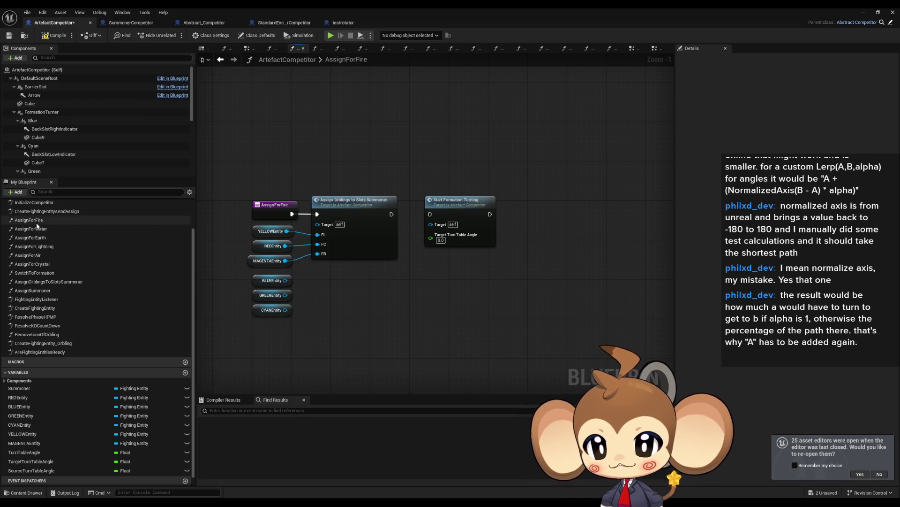
{"action": "double_click", "coordinate": [53, 230]}
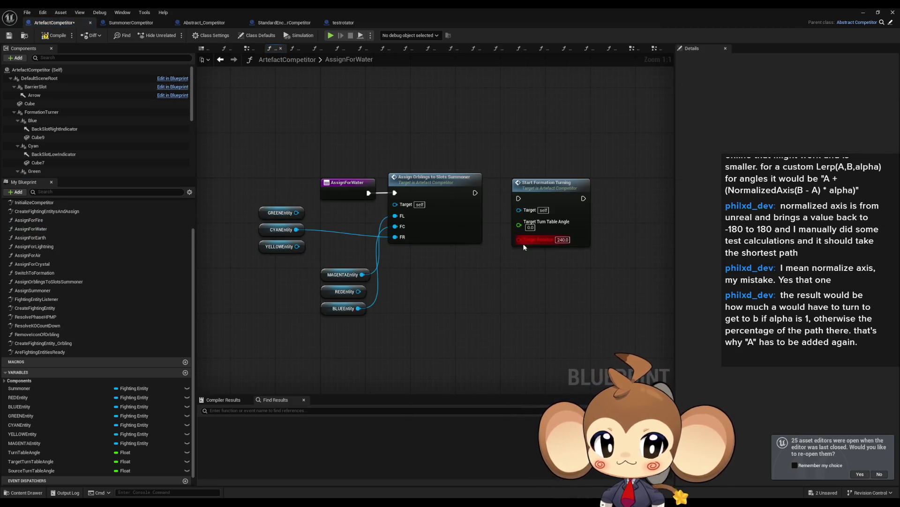
- In AssignForWater, set Start Formation Turning's angle to 240.0 and remove the orphaned Target Rotation pin
{"action": "right_click", "coordinate": [565, 211]}
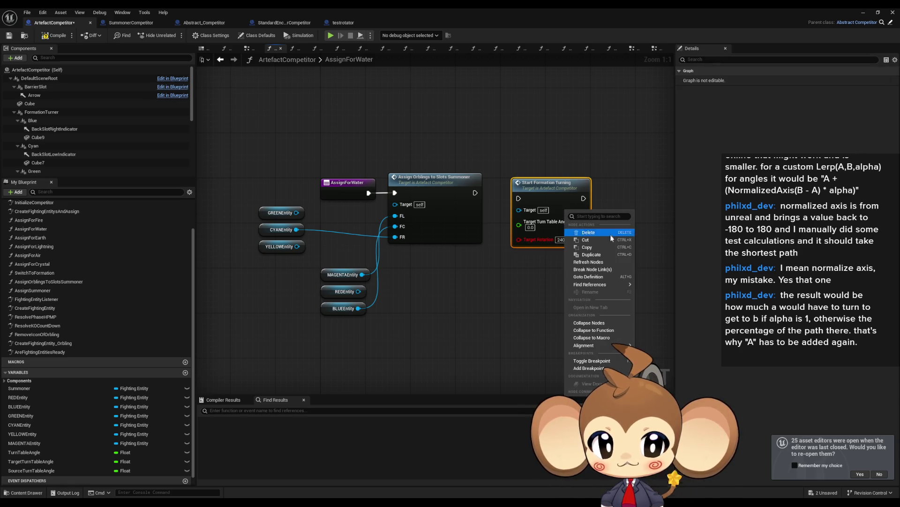
{"action": "key", "text": "Escape"}
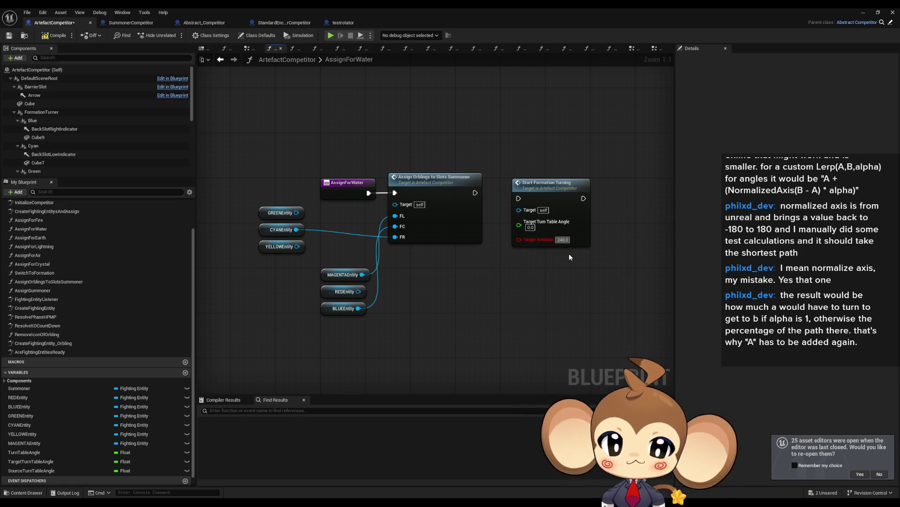
{"action": "left_click", "coordinate": [530, 228]}
{"action": "type", "text": "240.0"}
{"action": "left_click", "coordinate": [537, 275]}
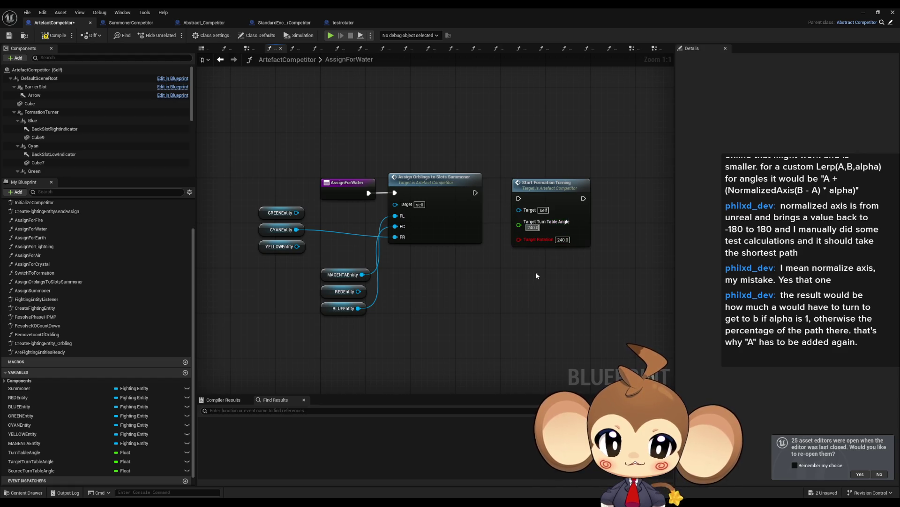
{"action": "right_click", "coordinate": [558, 240]}
{"action": "left_click", "coordinate": [558, 279]}
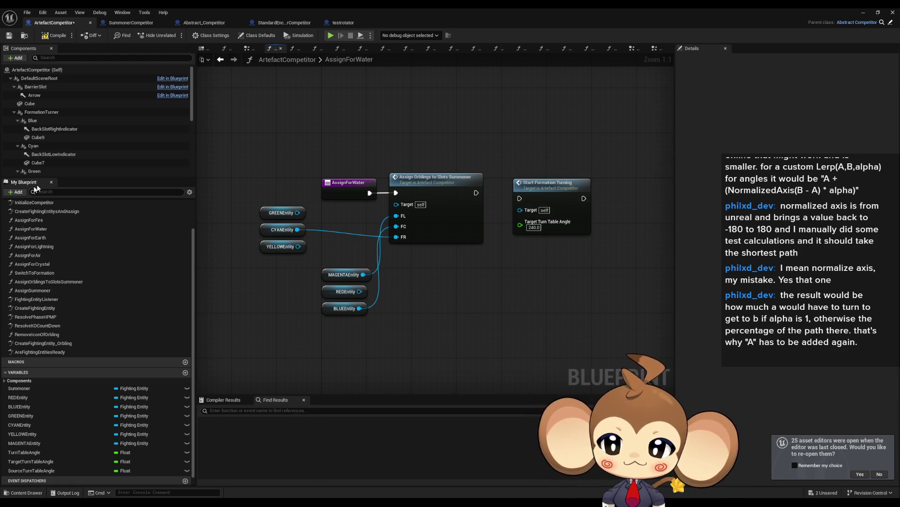
- Remove the orphaned Target Rotation pin from Start Formation Turning in AssignForEarth
{"action": "double_click", "coordinate": [29, 220]}
{"action": "double_click", "coordinate": [39, 229]}
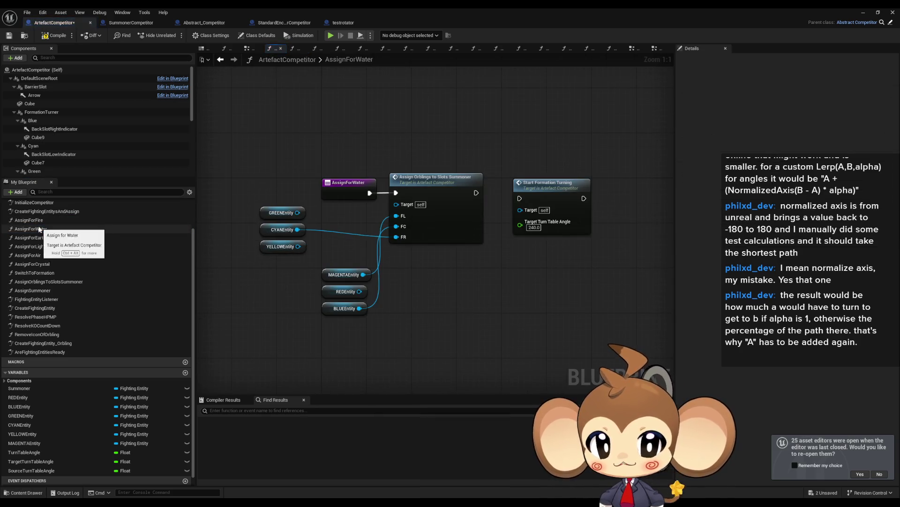
{"action": "double_click", "coordinate": [47, 238]}
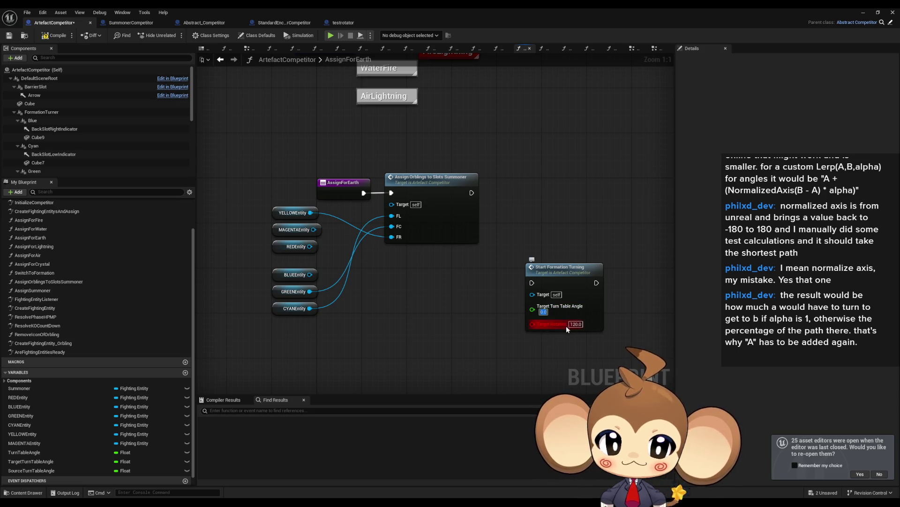
{"action": "right_click", "coordinate": [535, 325]}
{"action": "left_click", "coordinate": [567, 361]}
{"action": "left_click", "coordinate": [523, 330]}
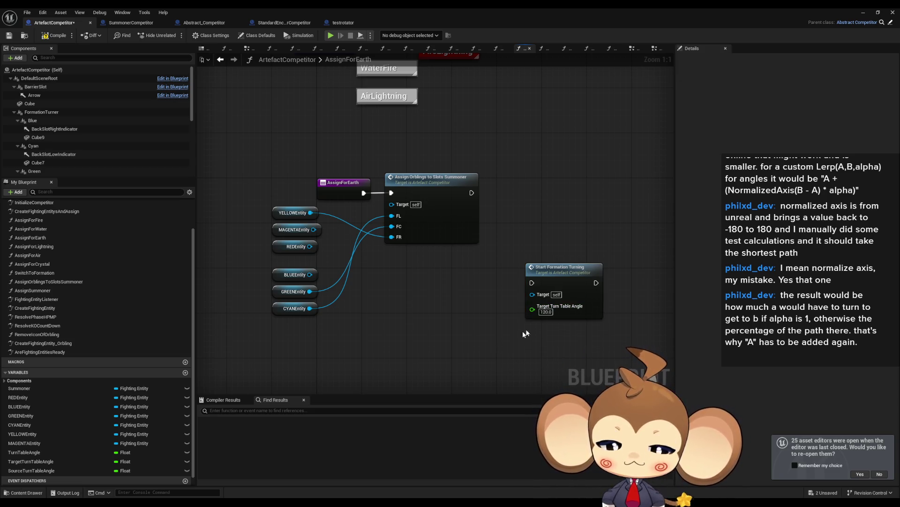
- In AssignForLightning, set the target angle to 180.0 and remove the stale Target Rotation pin
{"action": "double_click", "coordinate": [47, 246]}
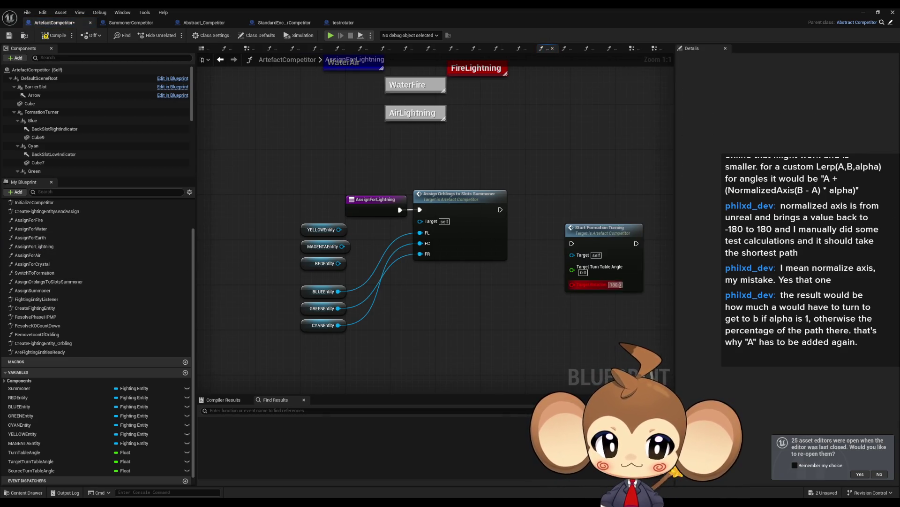
{"action": "left_click", "coordinate": [583, 272]}
{"action": "right_click", "coordinate": [610, 273]}
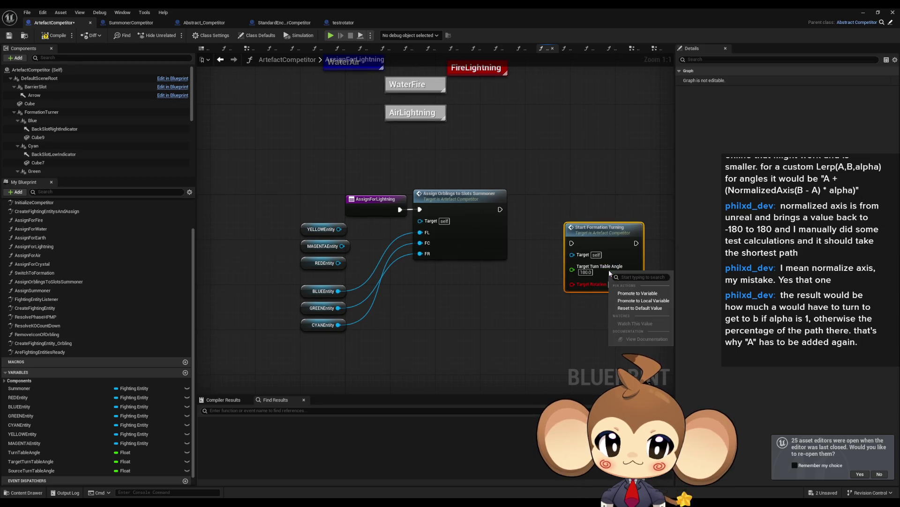
{"action": "left_click", "coordinate": [566, 290]}
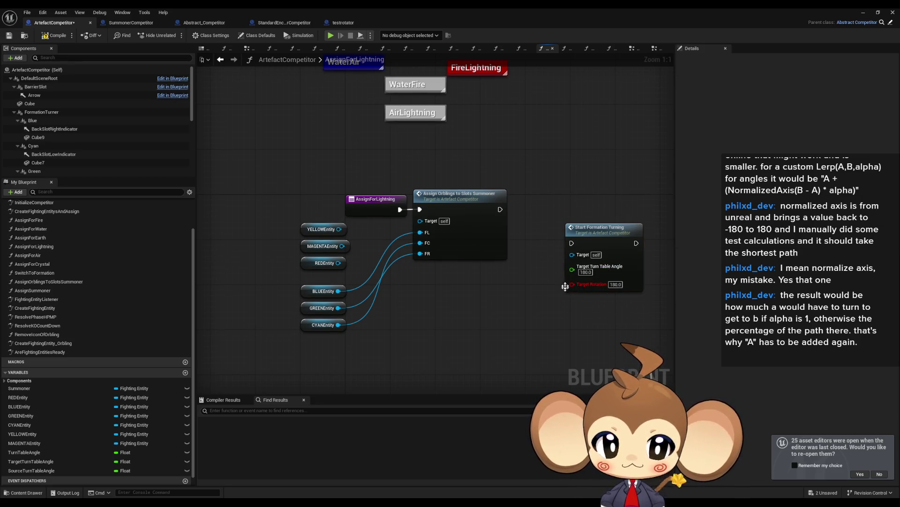
{"action": "right_click", "coordinate": [585, 233]}
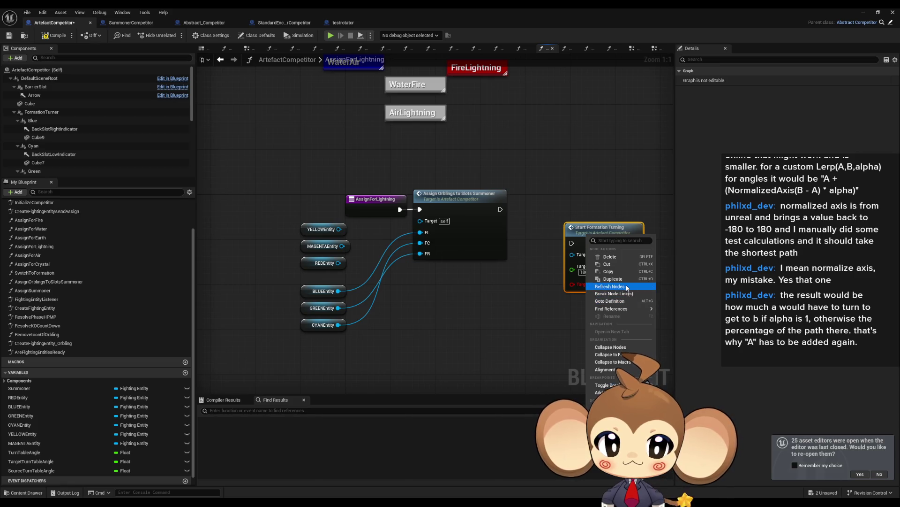
{"action": "left_click", "coordinate": [610, 288]}
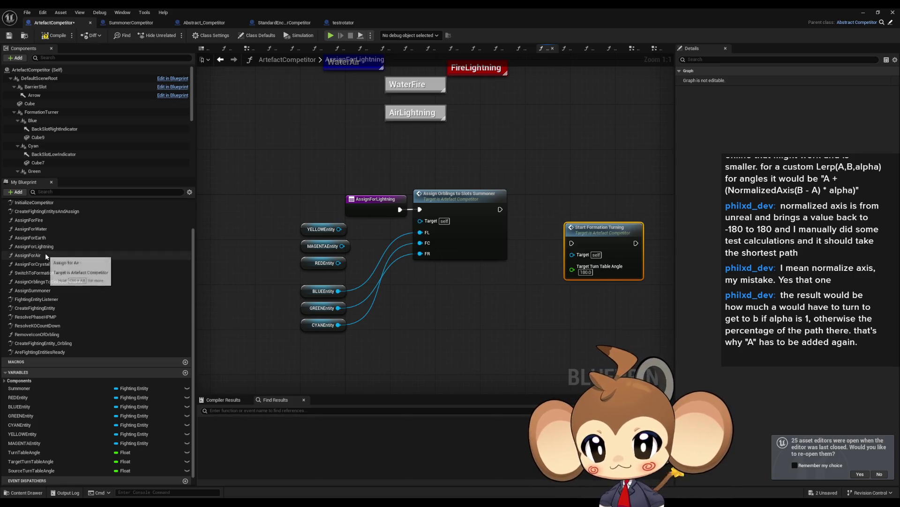
- Set AssignForAir's target angle to 60.0 and refresh AssignForCrystal's Start Formation Turning node
{"action": "double_click", "coordinate": [46, 255]}
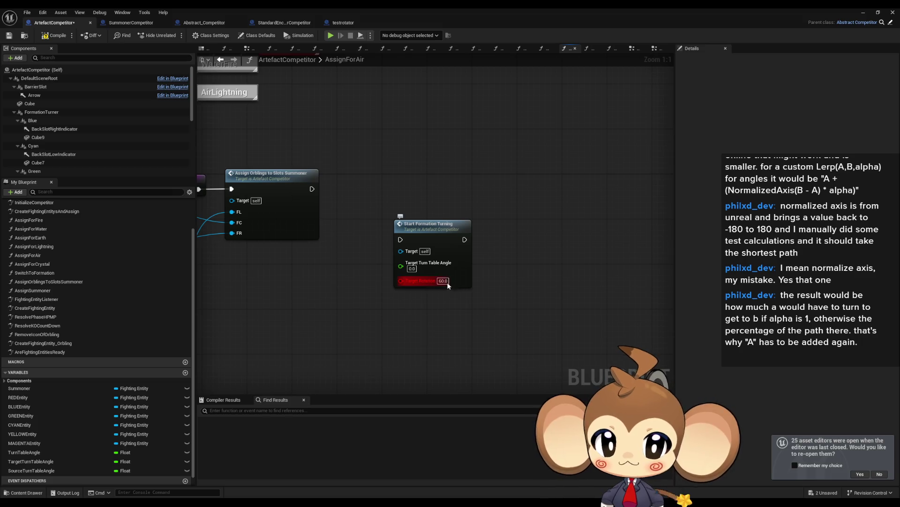
{"action": "left_click", "coordinate": [411, 268]}
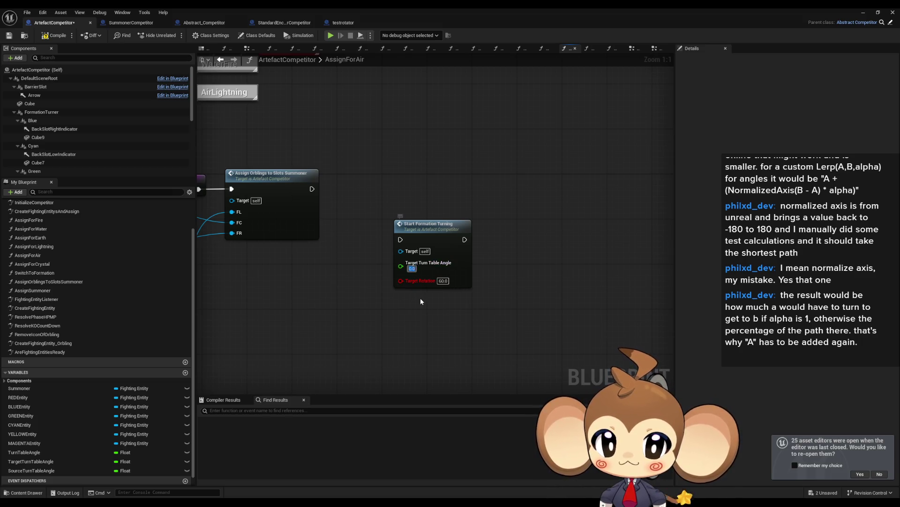
{"action": "right_click", "coordinate": [430, 229]}
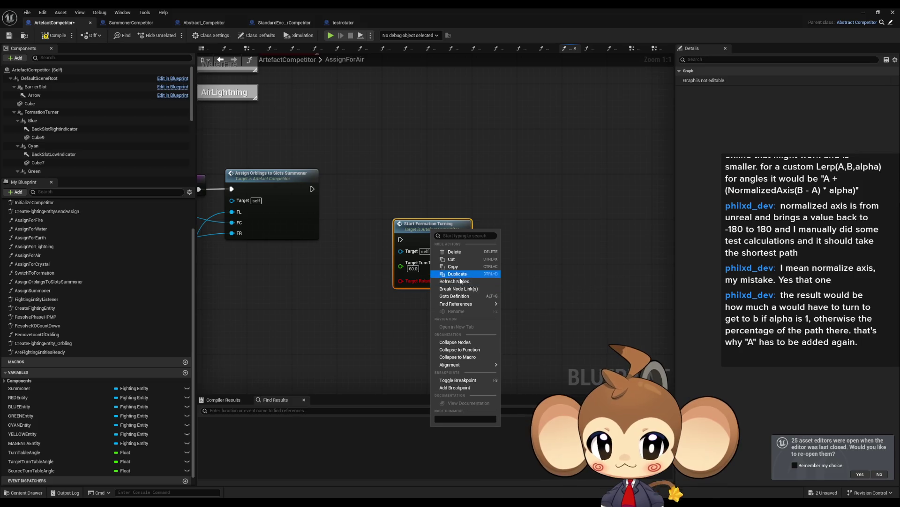
{"action": "double_click", "coordinate": [37, 264]}
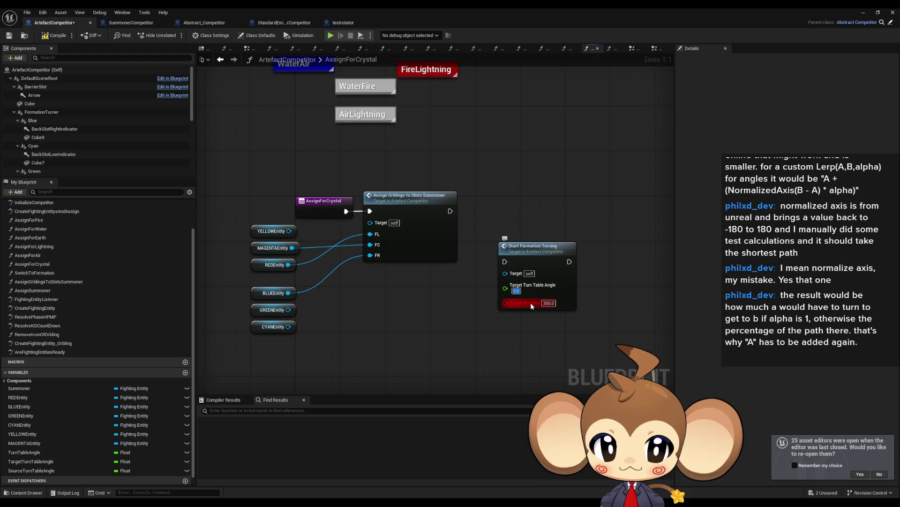
{"action": "type", "text": "300"}
{"action": "right_click", "coordinate": [528, 261]}
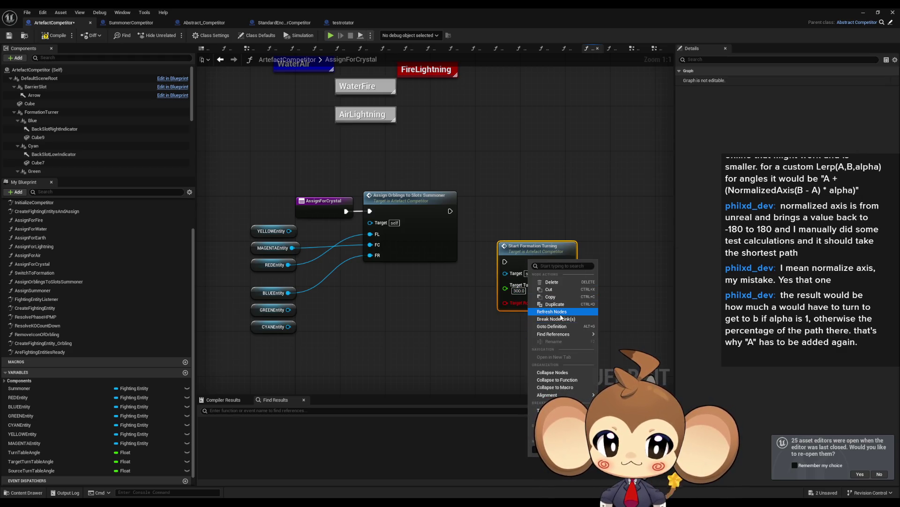
{"action": "left_click", "coordinate": [447, 355]}
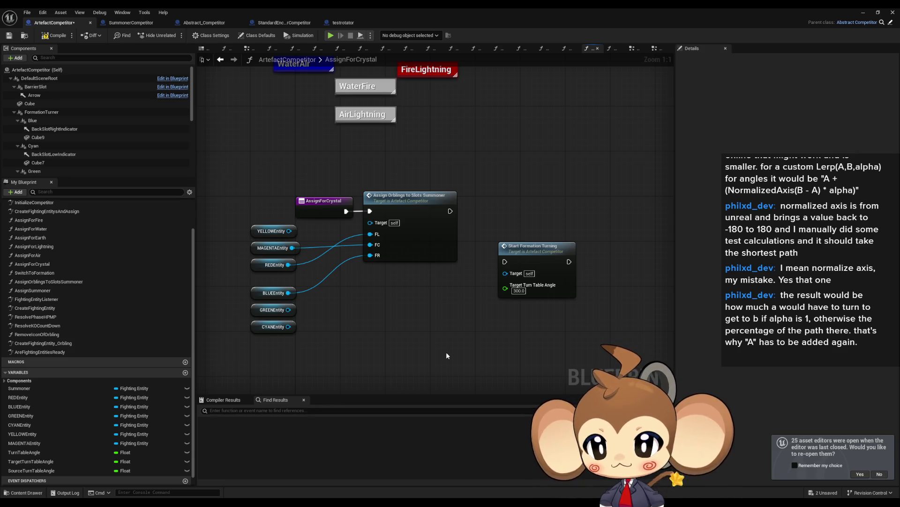
- Move the SET Fighting Entities Ready node from AssignOrblingsToSlotsSummoner into the EventGraph after Set Relative Rotation
{"action": "double_click", "coordinate": [67, 281]}
{"action": "left_click", "coordinate": [469, 312]}
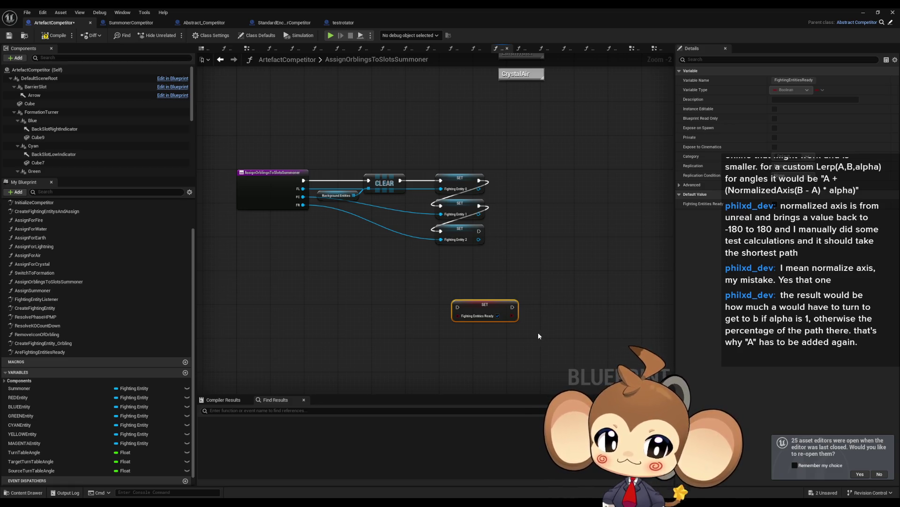
{"action": "key", "text": "Delete"}
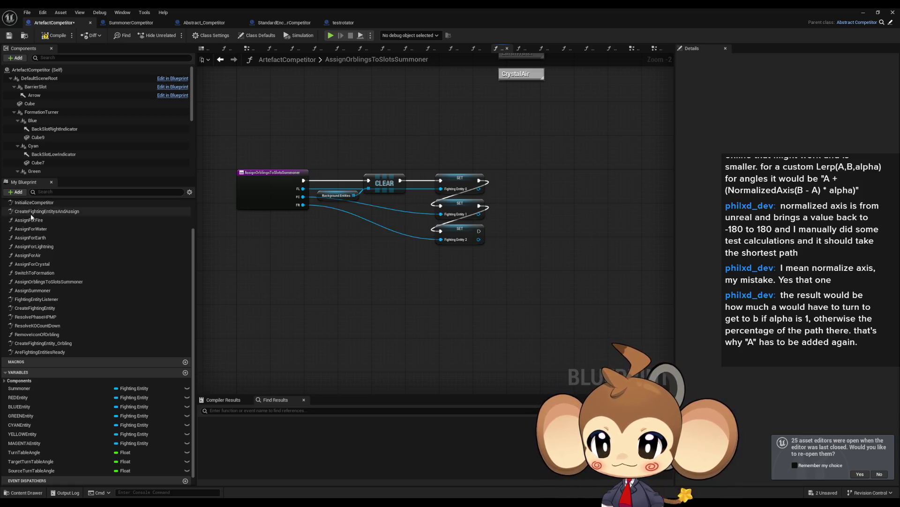
{"action": "scroll", "coordinate": [30, 216], "scroll_direction": "up", "scroll_amount": 2}
{"action": "key", "text": "ctrl+z"}
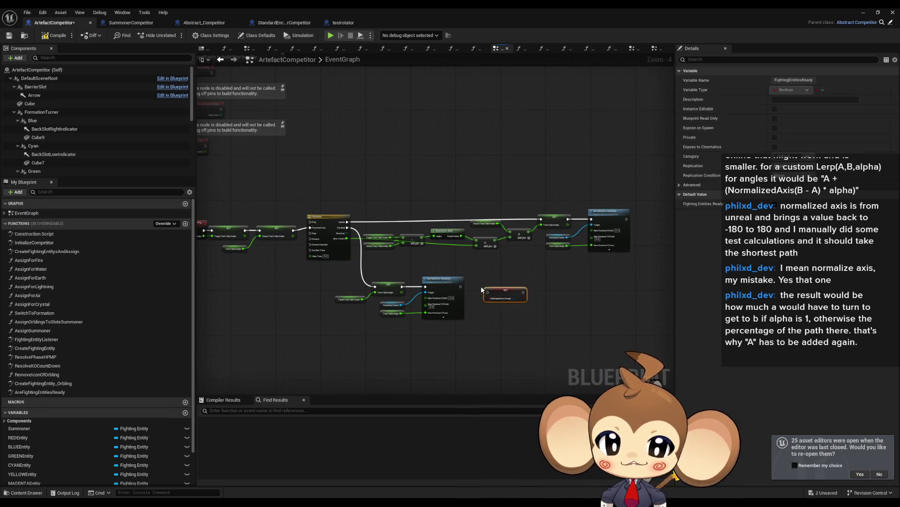
{"action": "scroll", "coordinate": [482, 289], "scroll_direction": "up", "scroll_amount": 4}
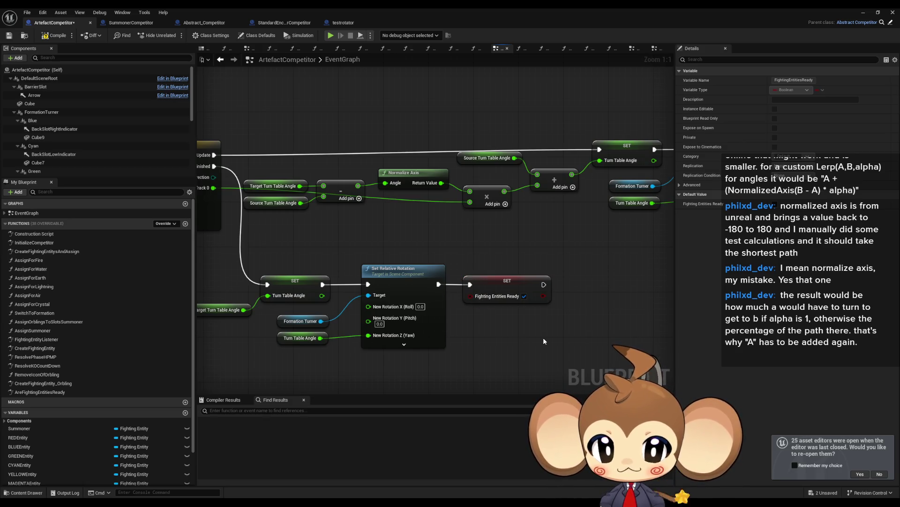
- Search all Blueprints for Fighting Entities Ready references
{"action": "right_click", "coordinate": [498, 285]}
{"action": "mouse_move", "coordinate": [520, 351]}
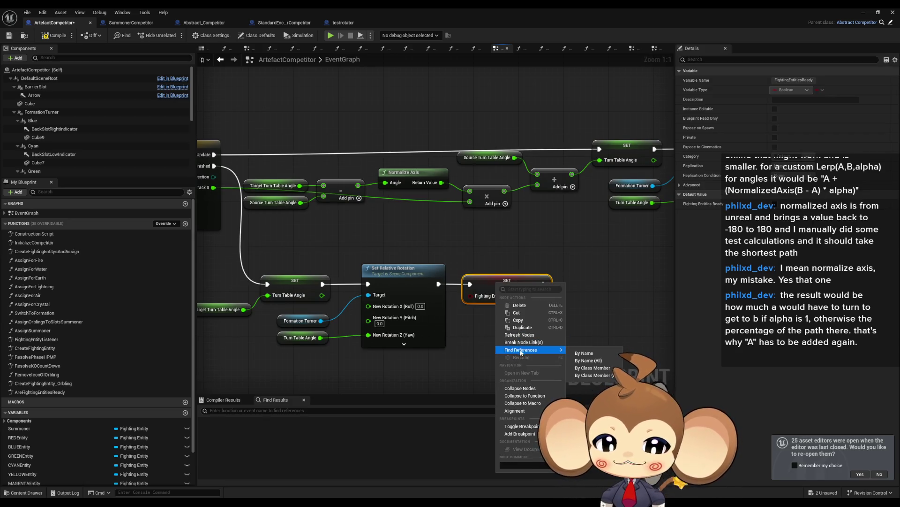
{"action": "key", "text": "Escape"}
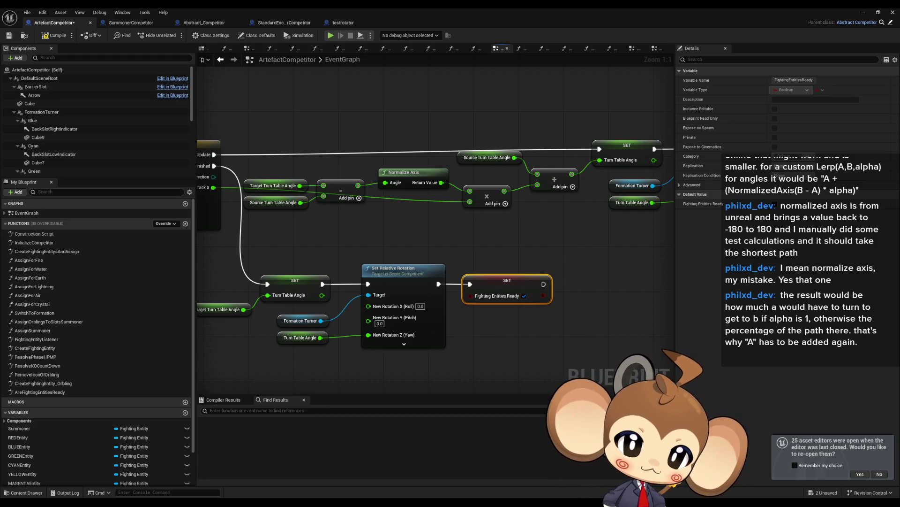
{"action": "key", "text": "shift+alt+f"}
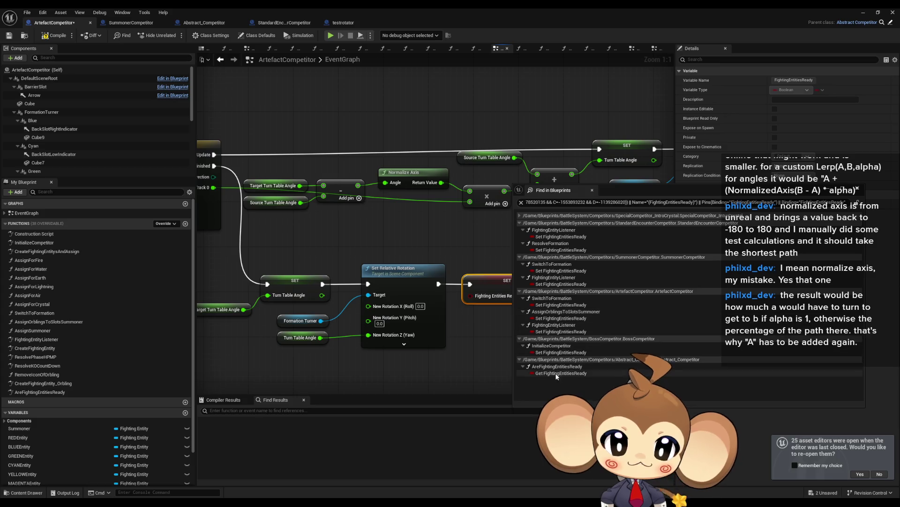
- List references to AreFightingEntitiesReady by class member
{"action": "key", "text": "Escape"}
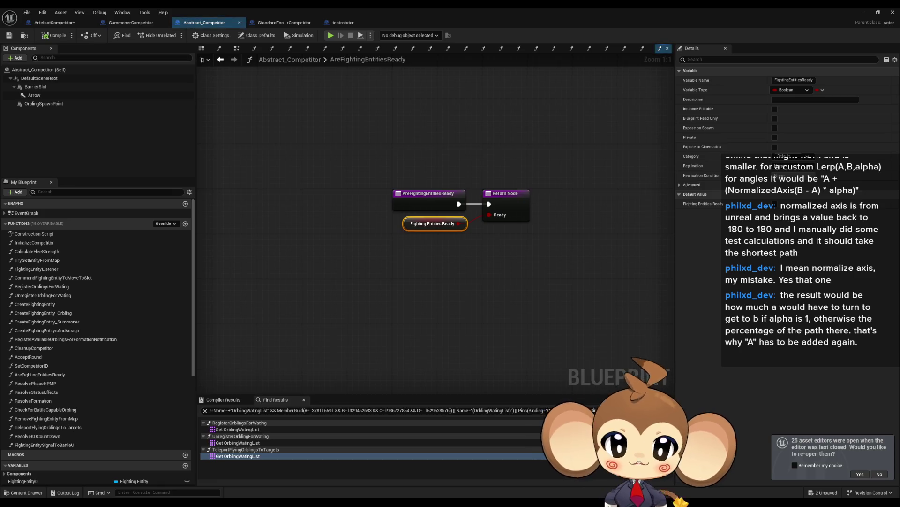
{"action": "right_click", "coordinate": [428, 198]}
{"action": "mouse_move", "coordinate": [469, 269]}
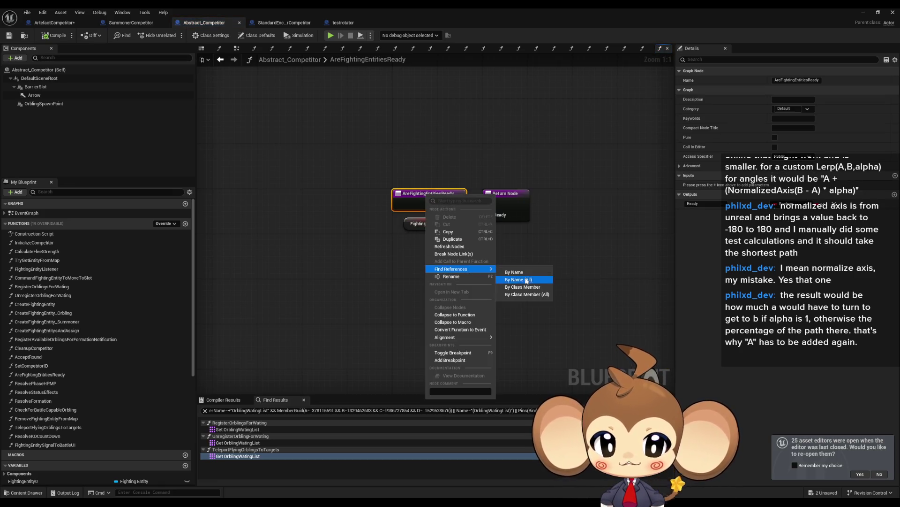
{"action": "left_click", "coordinate": [523, 287]}
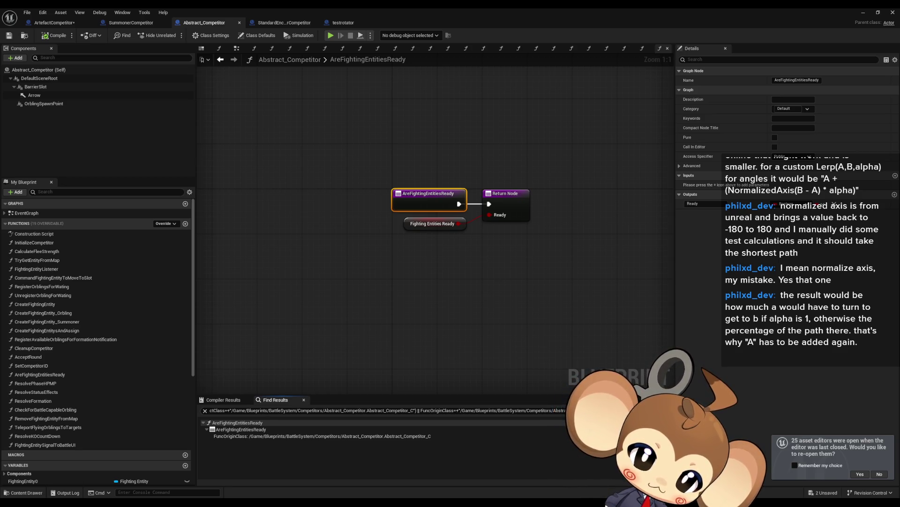
- In ArtefactCompetitor, delete the AreFightingEntitiesReady override that only calls its parent
{"action": "left_click", "coordinate": [54, 22]}
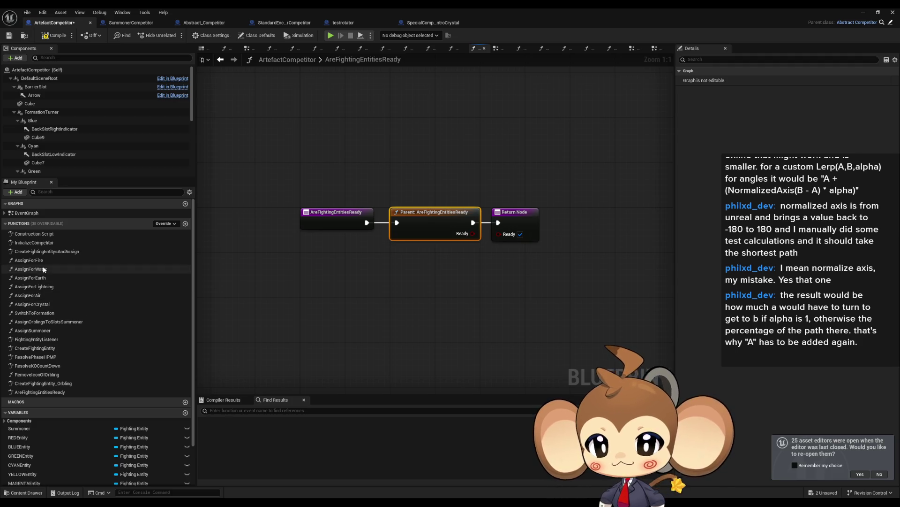
{"action": "left_click", "coordinate": [41, 393]}
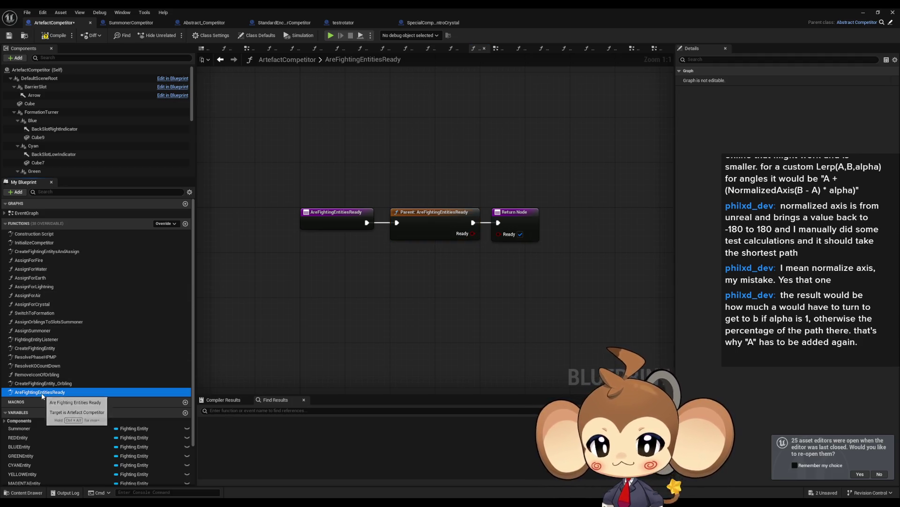
{"action": "key", "text": "Delete"}
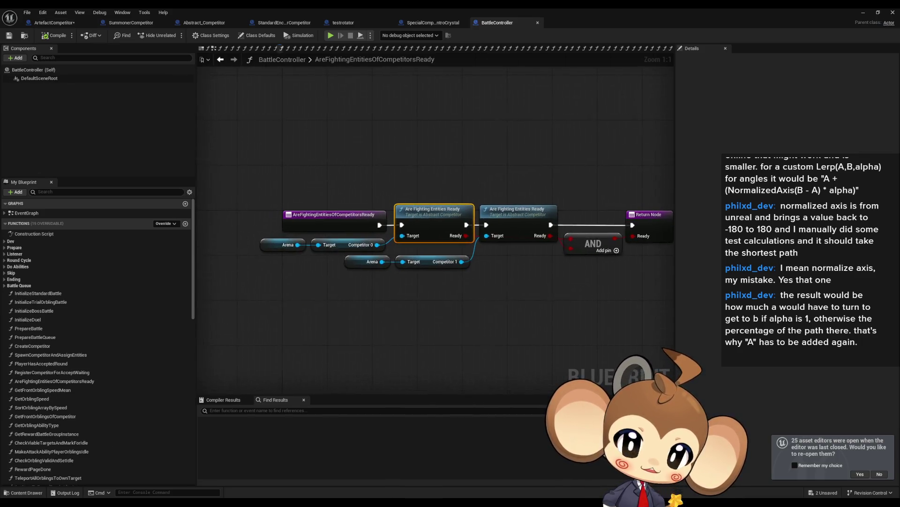
- Trace AreFightingEntitiesOfCompetitorsReady's usage to TryStartRound, then return to ArtefactCompetitor's EventGraph
{"action": "right_click", "coordinate": [332, 215]}
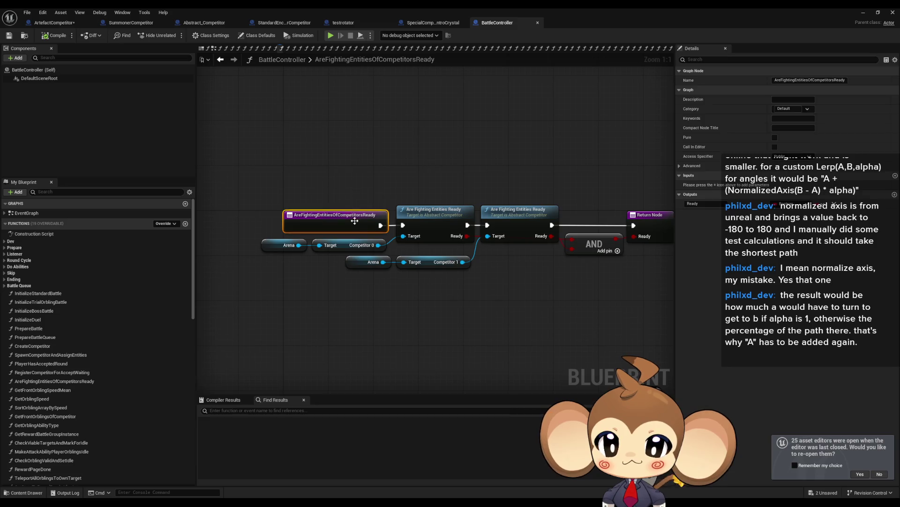
{"action": "mouse_move", "coordinate": [371, 286]}
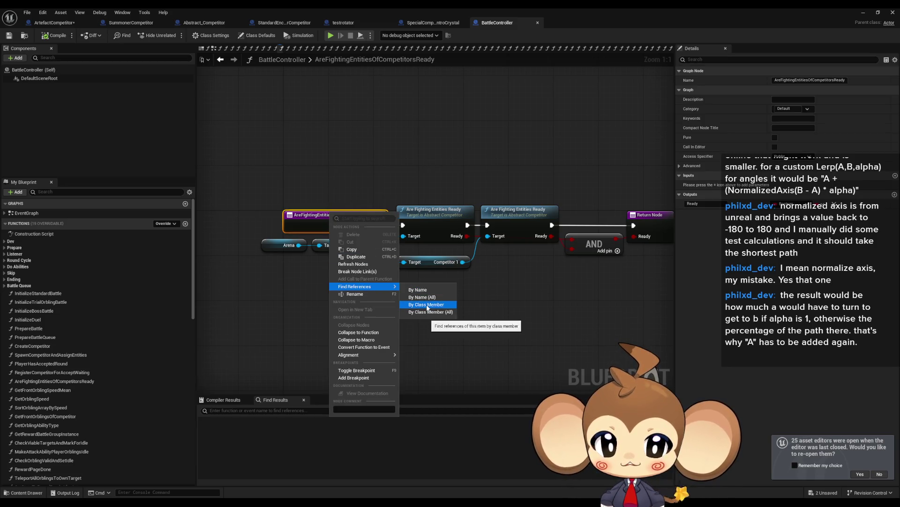
{"action": "left_click", "coordinate": [427, 305]}
{"action": "left_click", "coordinate": [238, 450]}
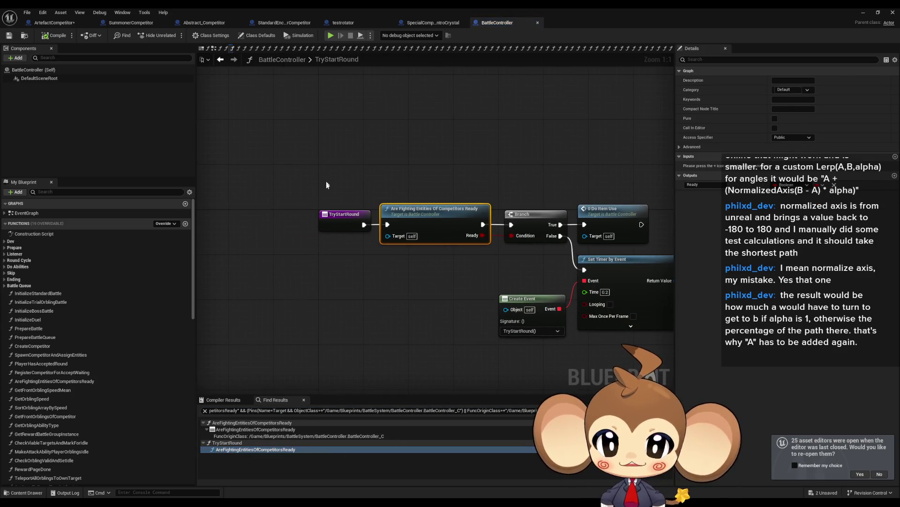
{"action": "left_click", "coordinate": [336, 218]}
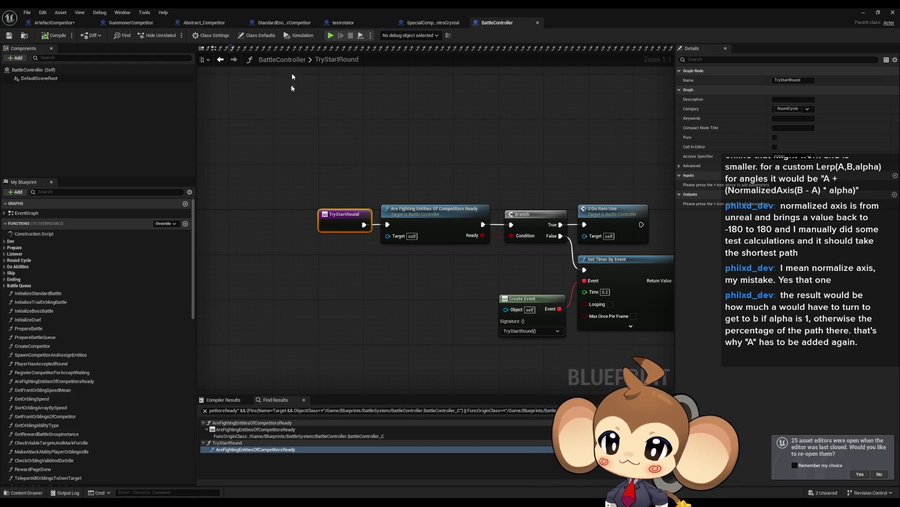
{"action": "left_click", "coordinate": [60, 24]}
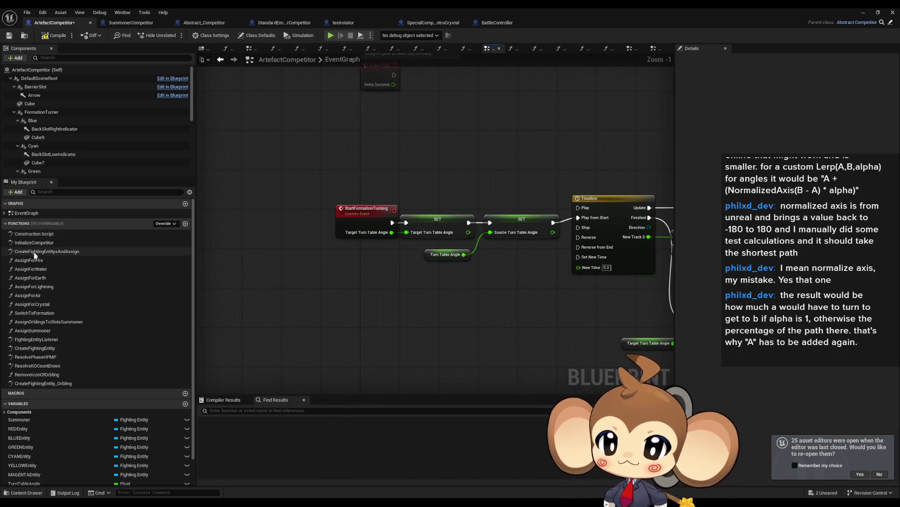
- Chain Start Formation Turning after Assign Orblings in AssignForFire, AssignForWater and AssignForEarth
{"action": "double_click", "coordinate": [28, 259]}
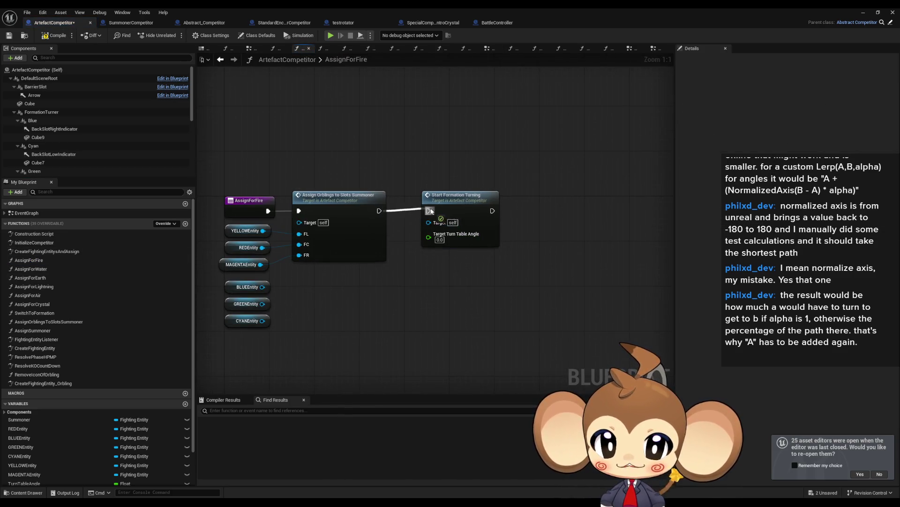
{"action": "left_click_drag", "start_coordinate": [430, 211], "coordinate": [430, 210]}
{"action": "left_click_drag", "start_coordinate": [451, 206], "coordinate": [433, 207]}
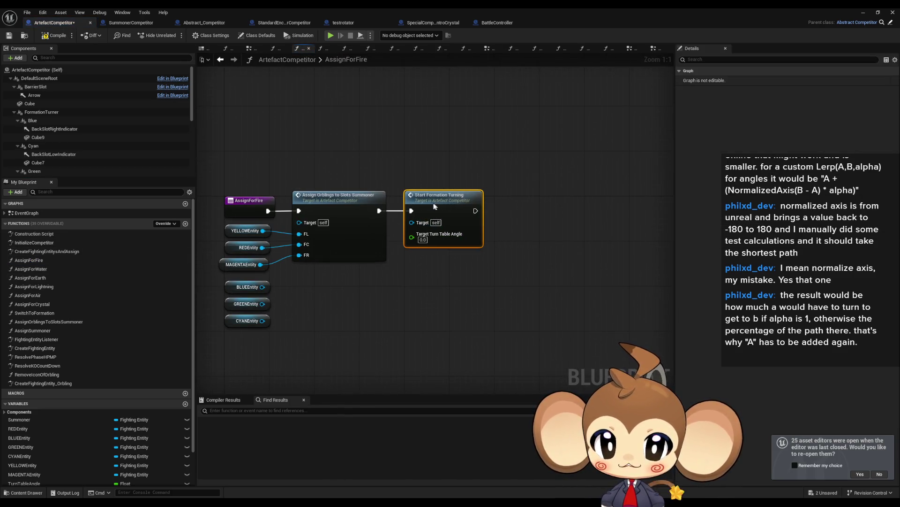
{"action": "double_click", "coordinate": [30, 269]}
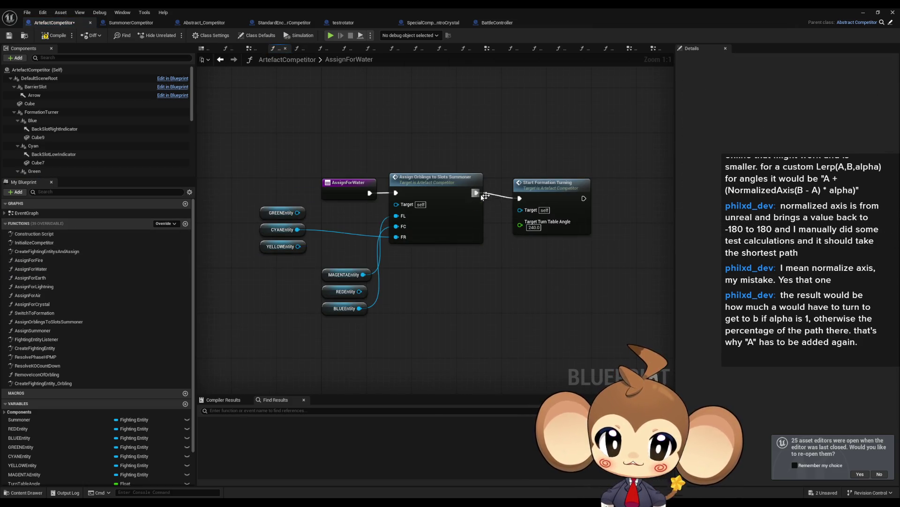
{"action": "left_click_drag", "start_coordinate": [480, 196], "coordinate": [476, 193]}
{"action": "left_click_drag", "start_coordinate": [537, 200], "coordinate": [525, 194]}
{"action": "double_click", "coordinate": [38, 278]}
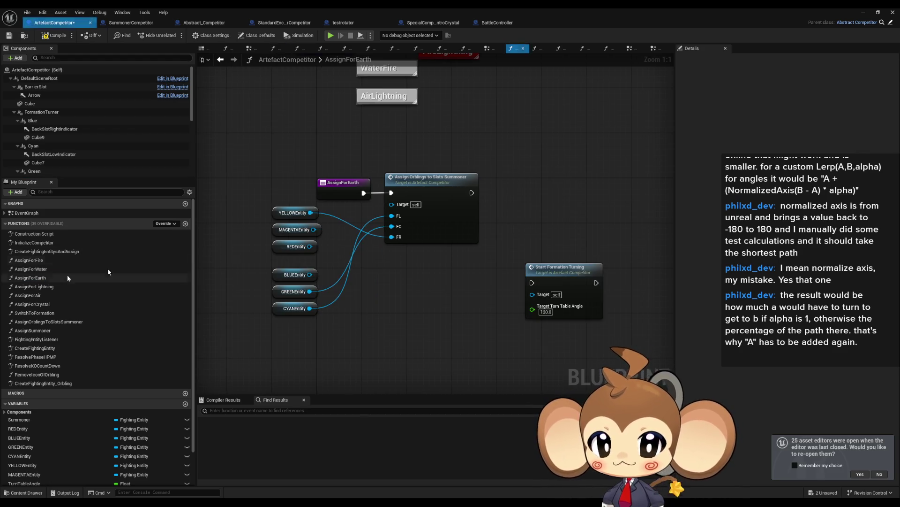
{"action": "left_click_drag", "start_coordinate": [561, 268], "coordinate": [528, 177]}
- Place and chain Start Formation Turning after Assign Orblings in AssignForLightning, AssignForAir and AssignForCrystal
{"action": "left_click", "coordinate": [51, 286]}
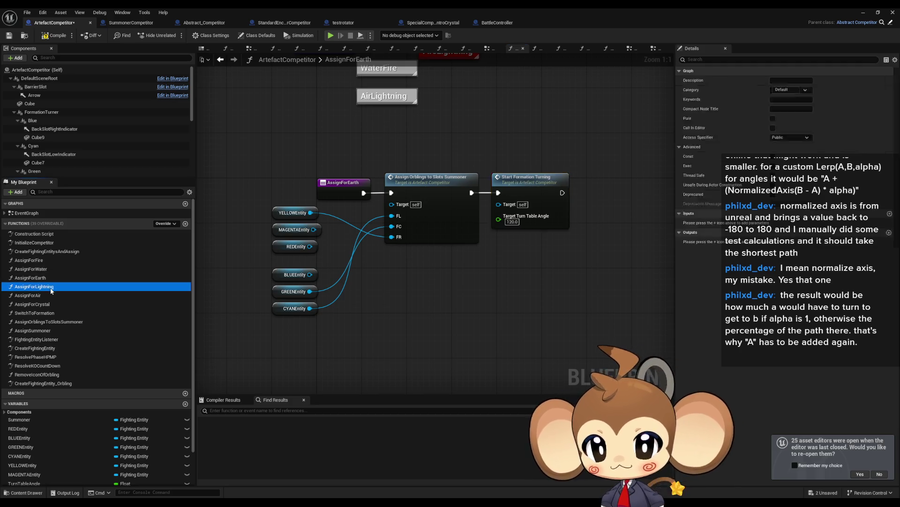
{"action": "double_click", "coordinate": [51, 289]}
{"action": "left_click_drag", "start_coordinate": [593, 227], "coordinate": [552, 193]}
{"action": "left_click", "coordinate": [38, 296]}
{"action": "double_click", "coordinate": [39, 296]}
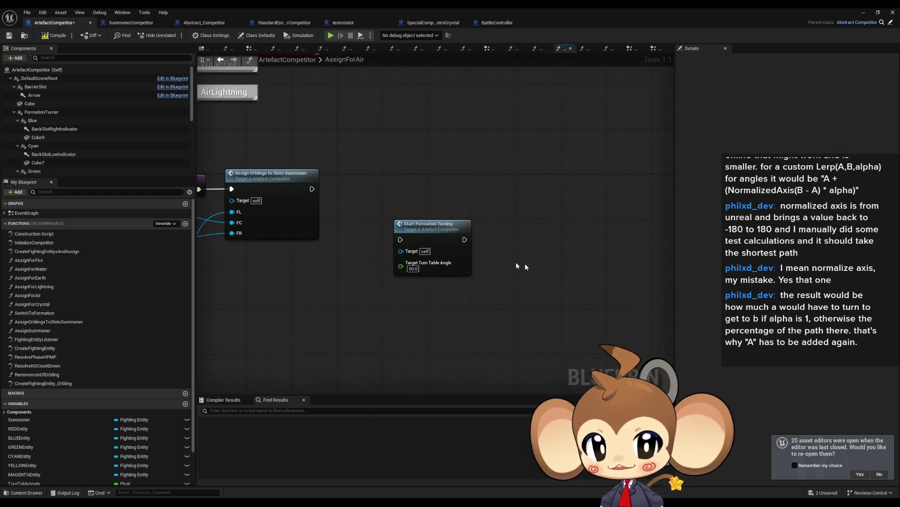
{"action": "mouse_move", "coordinate": [427, 229]}
{"action": "left_mouse_down"}
{"action": "mouse_move", "coordinate": [399, 229]}
{"action": "mouse_move", "coordinate": [364, 178]}
{"action": "left_mouse_up"}
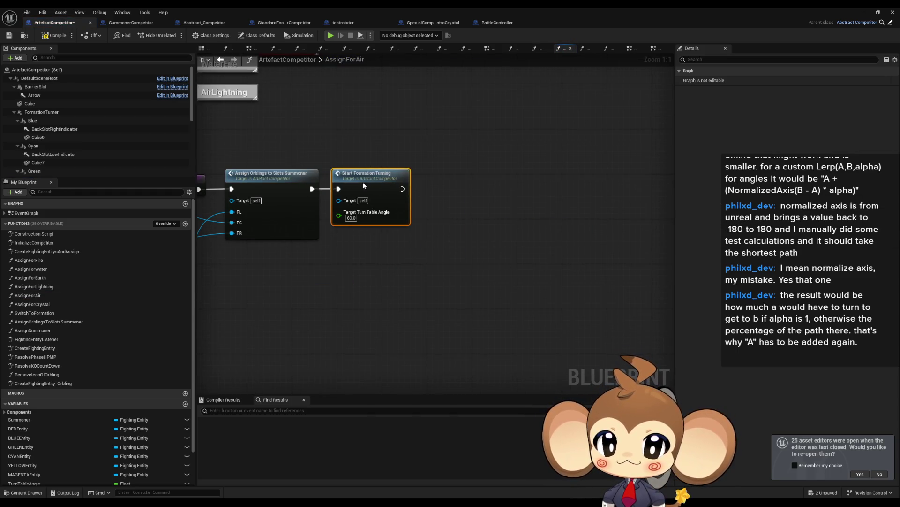
{"action": "double_click", "coordinate": [46, 304]}
{"action": "left_click_drag", "start_coordinate": [505, 262], "coordinate": [449, 215]}
{"action": "left_click_drag", "start_coordinate": [533, 245], "coordinate": [499, 195]}
{"action": "left_click", "coordinate": [260, 202]}
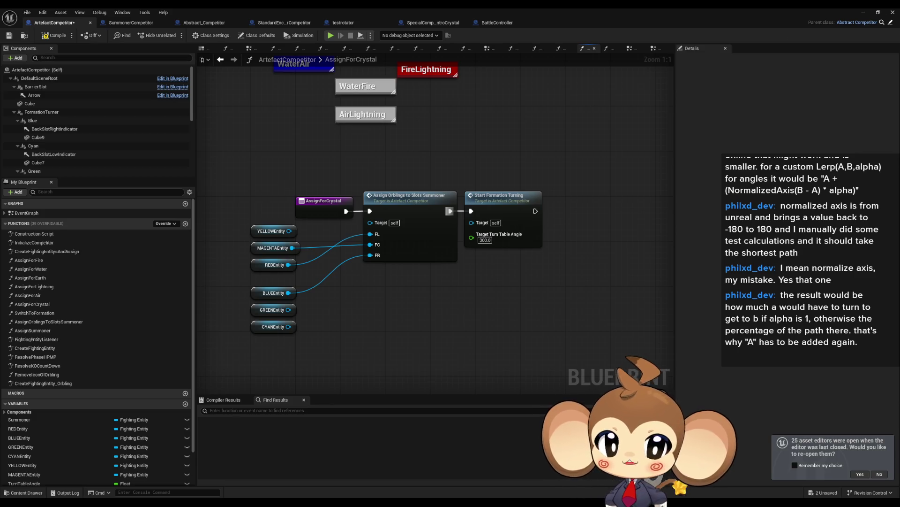
- Delete the testrotator actor from the level
{"action": "key", "text": "alt+Tab"}
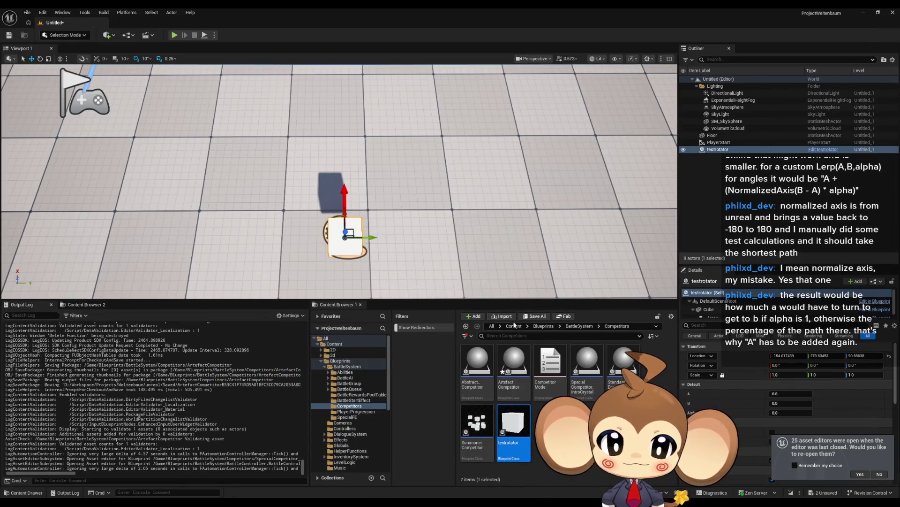
{"action": "left_click", "coordinate": [335, 219]}
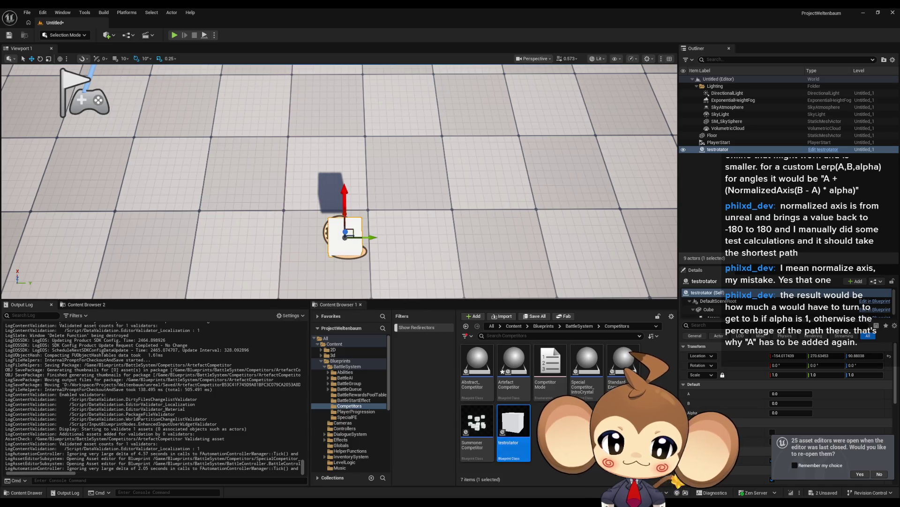
{"action": "key", "text": "Delete"}
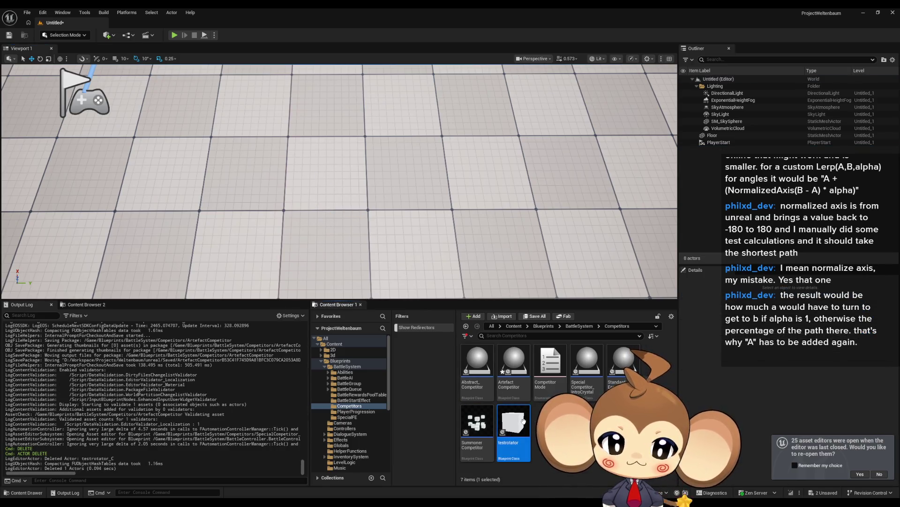
- Delete the testrotator asset from the content browser
{"action": "left_click", "coordinate": [514, 424]}
{"action": "key", "text": "Delete"}
{"action": "left_click", "coordinate": [402, 368]}
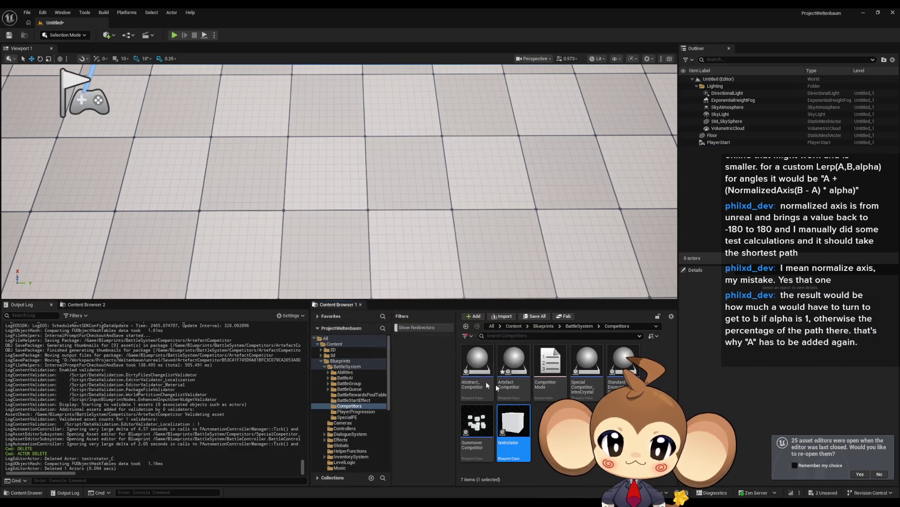
- Load the Main map, save ArtefactCompetitor without Untitled_1, and start a Play-in-Editor test
{"action": "left_click", "coordinate": [514, 326]}
{"action": "left_click", "coordinate": [535, 316]}
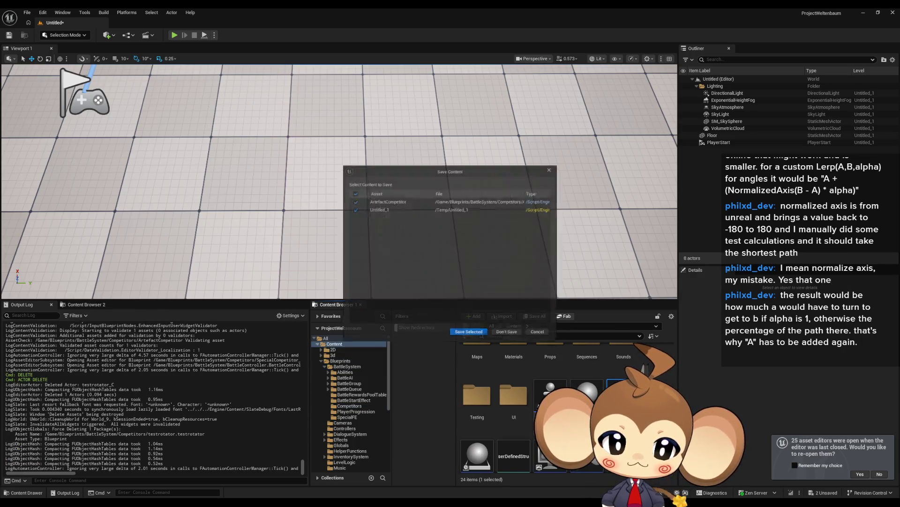
{"action": "left_click", "coordinate": [350, 208]}
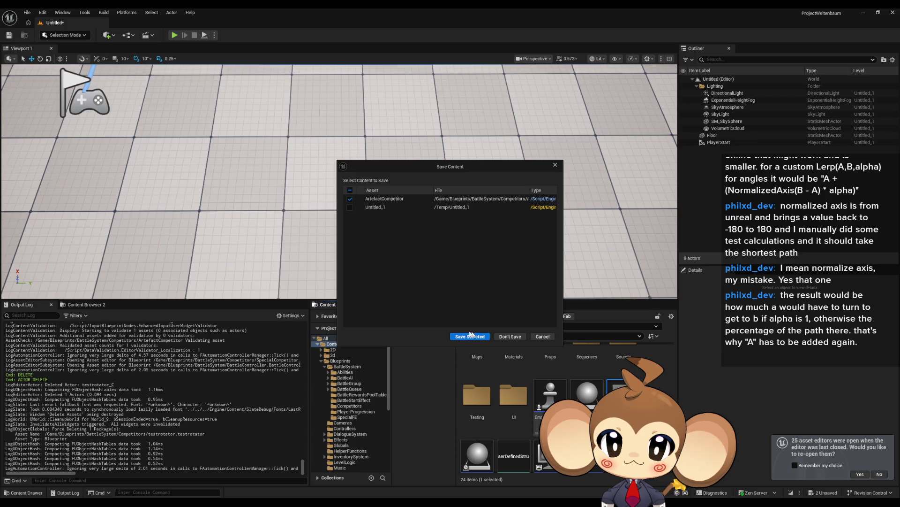
{"action": "left_click", "coordinate": [468, 336]}
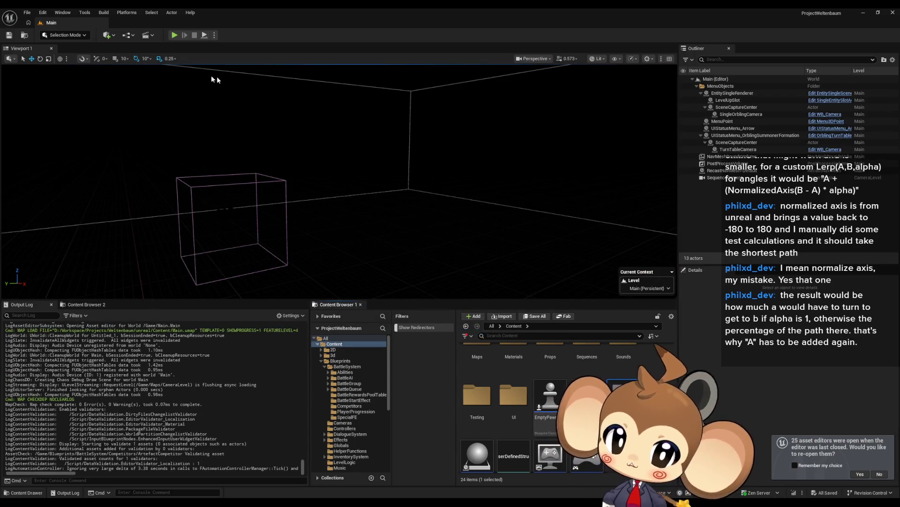
{"action": "left_click", "coordinate": [175, 35]}
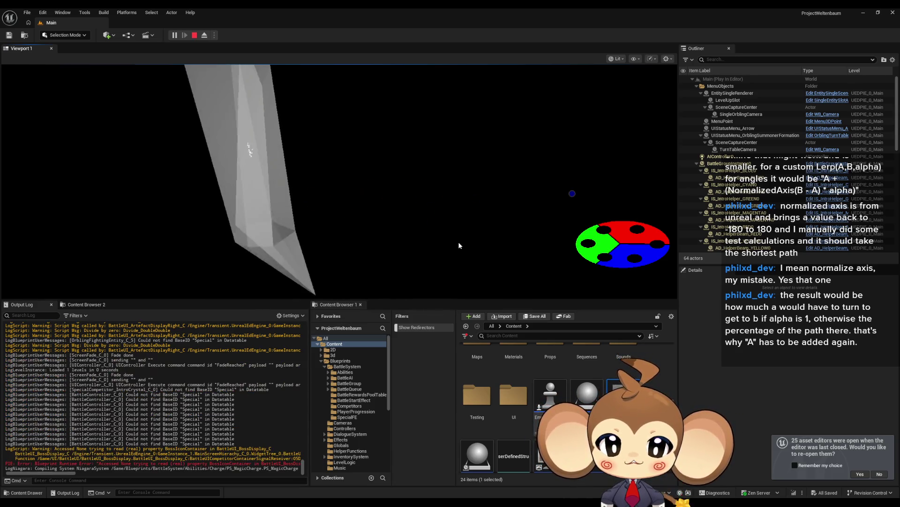
- Eject to inspect the scene, possess the game camera again, then stop the play-test
{"action": "left_click", "coordinate": [204, 36]}
{"action": "scroll", "coordinate": [429, 162], "scroll_direction": "up", "scroll_amount": 8}
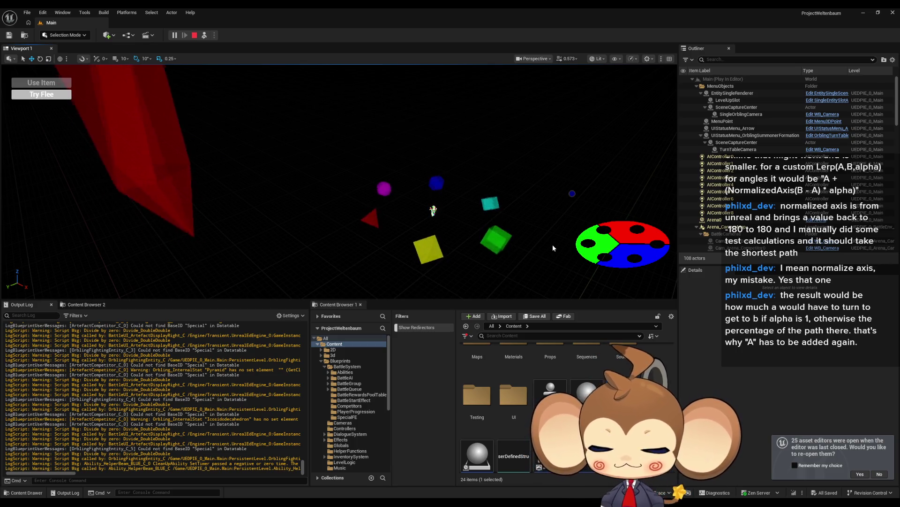
{"action": "left_click", "coordinate": [204, 35]}
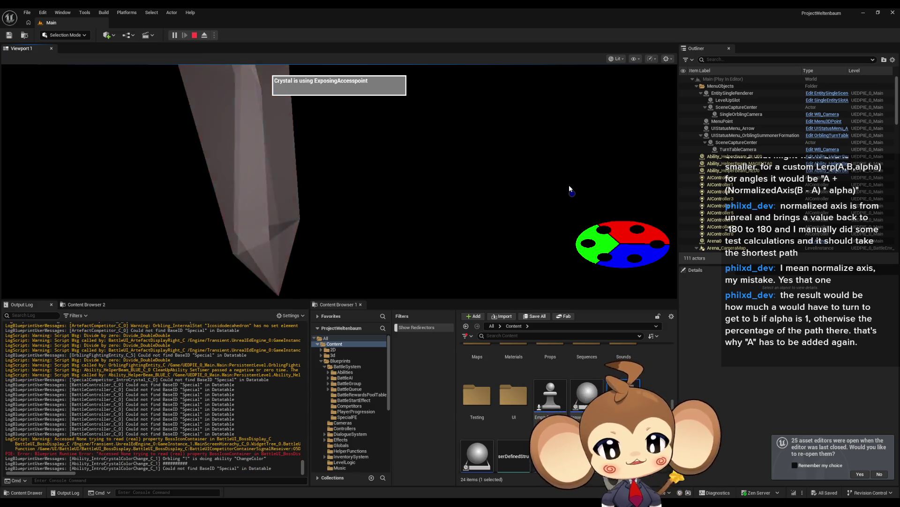
{"action": "left_click", "coordinate": [195, 37]}
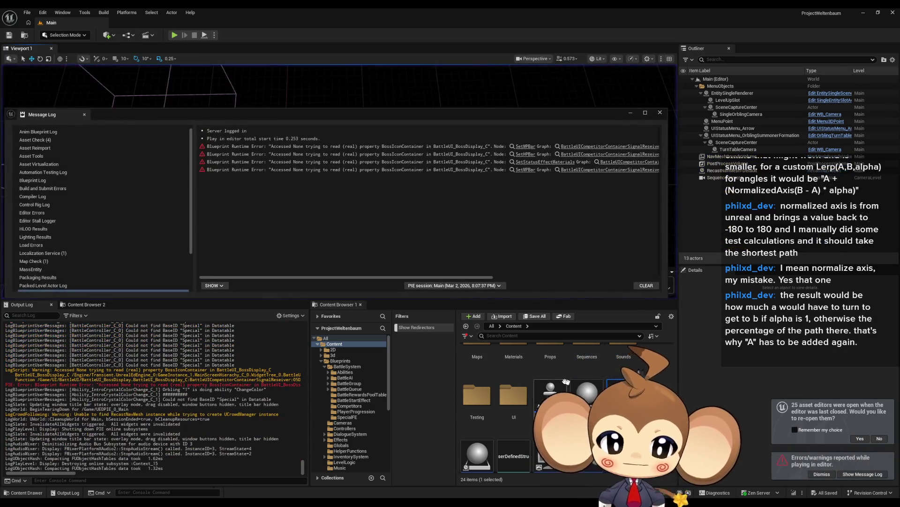
- Close the Message Log and browse to Blueprints > BattleSystem > Competitors
{"action": "left_click", "coordinate": [657, 114]}
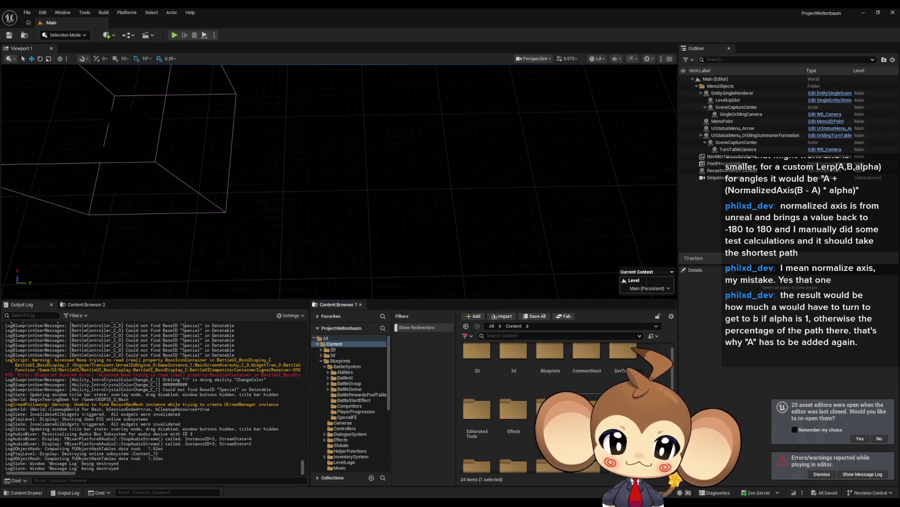
{"action": "double_click", "coordinate": [554, 371]}
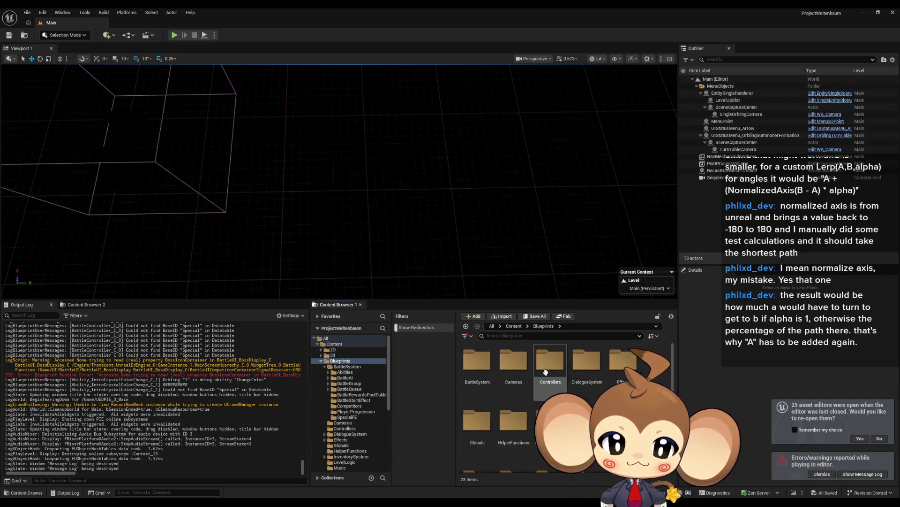
{"action": "double_click", "coordinate": [482, 375]}
{"action": "double_click", "coordinate": [514, 424]}
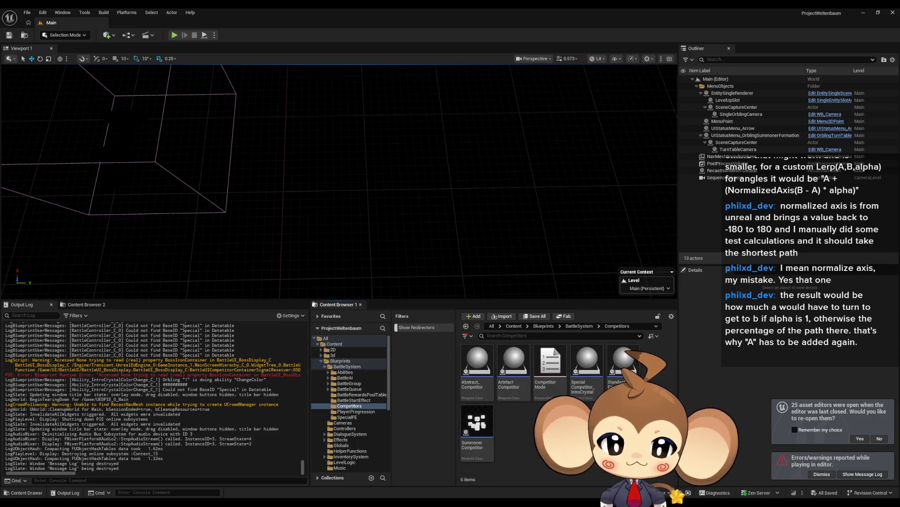
- Create a CurveFloat asset named CompetitorArtefactTurningCurve and open it in the curve editor
{"action": "right_click", "coordinate": [523, 424]}
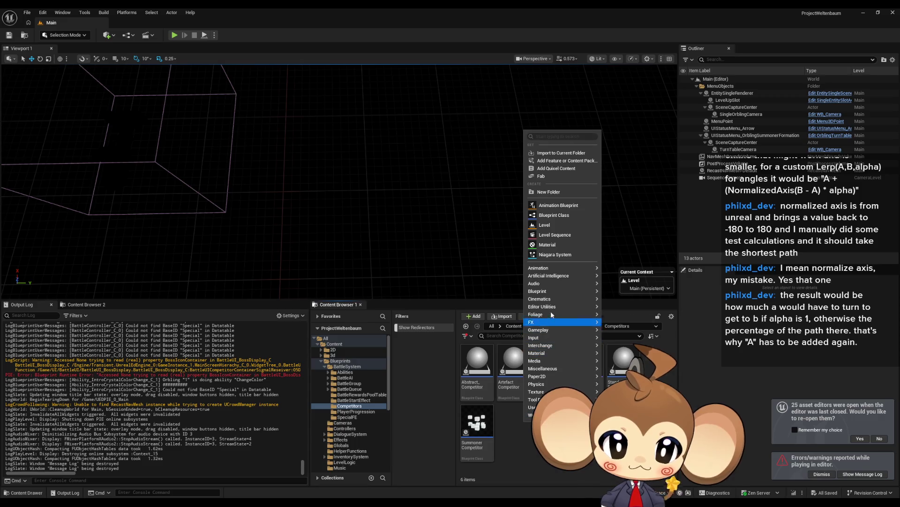
{"action": "mouse_move", "coordinate": [549, 295]}
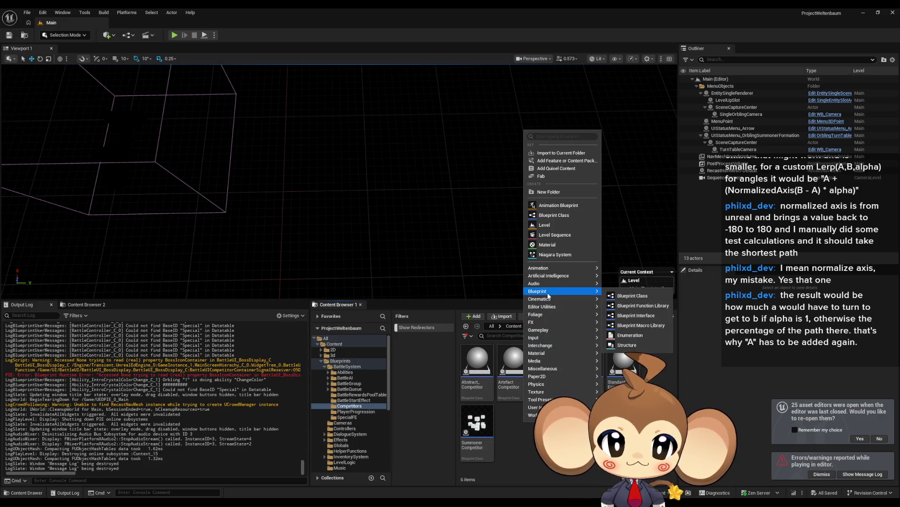
{"action": "mouse_move", "coordinate": [545, 354]}
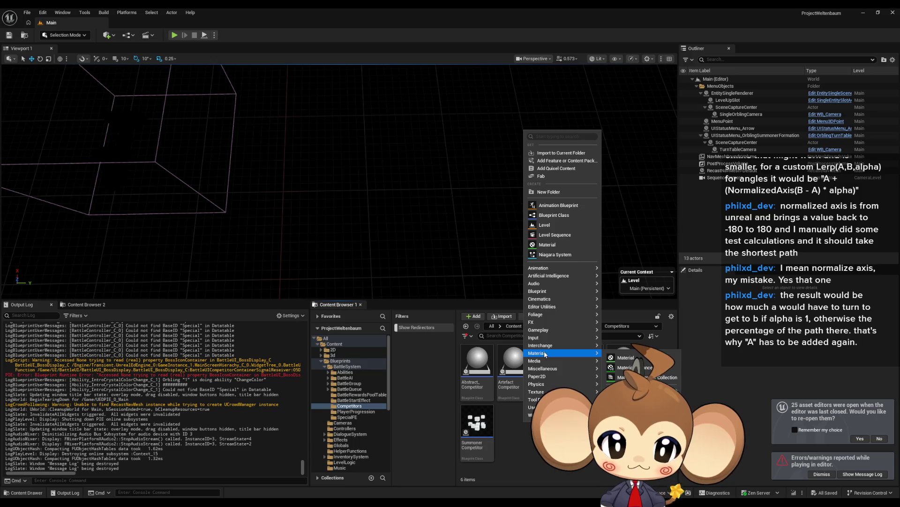
{"action": "mouse_move", "coordinate": [547, 370]}
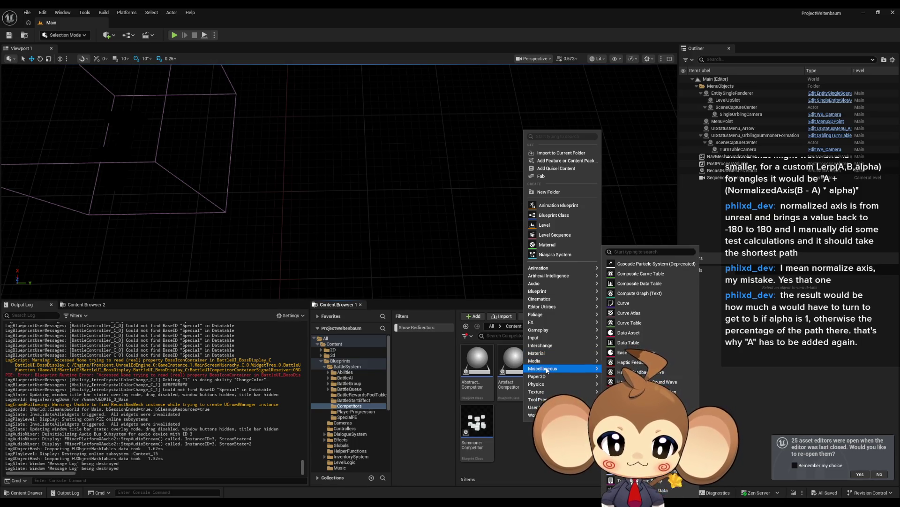
{"action": "left_click", "coordinate": [631, 308]}
{"action": "key", "text": "Down"}
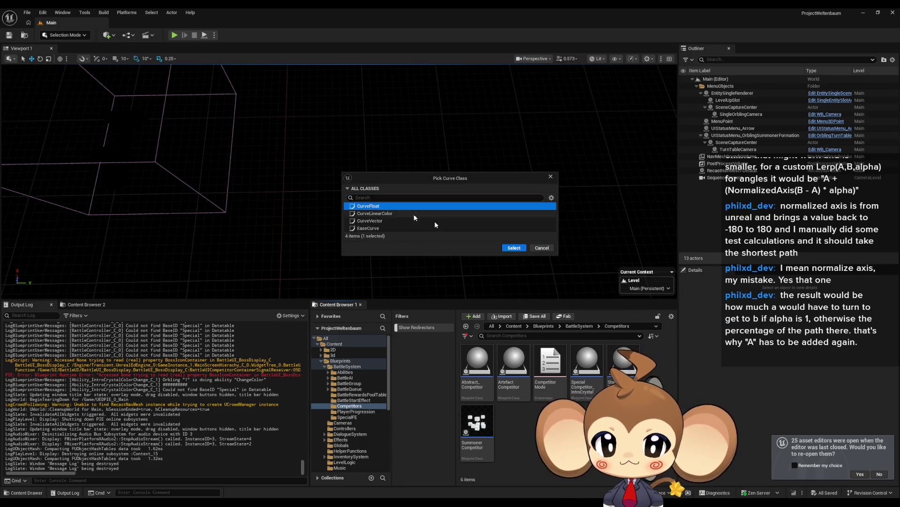
{"action": "left_click", "coordinate": [516, 248]}
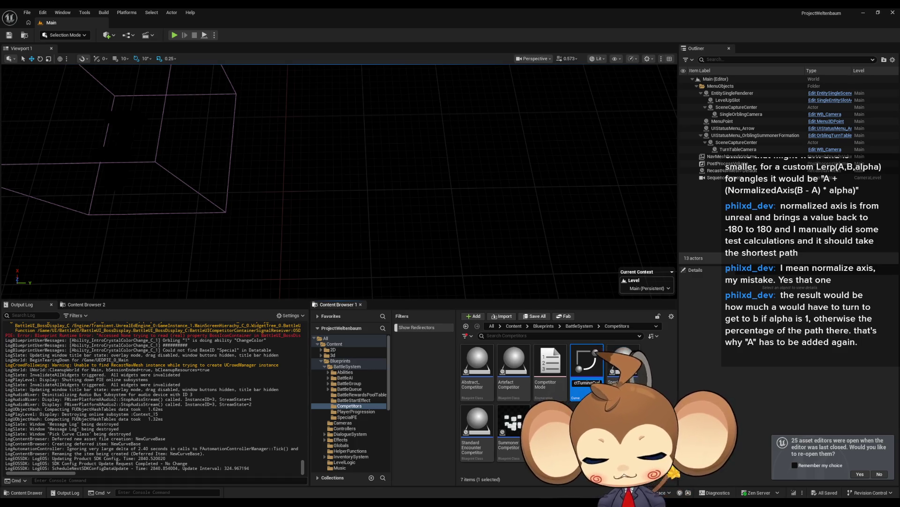
{"action": "key", "text": "Return"}
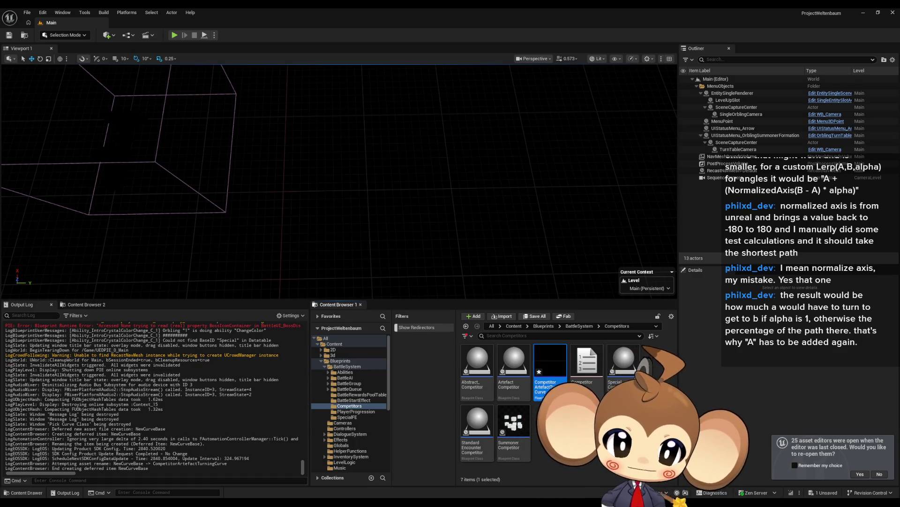
{"action": "mouse_move", "coordinate": [370, 503]}
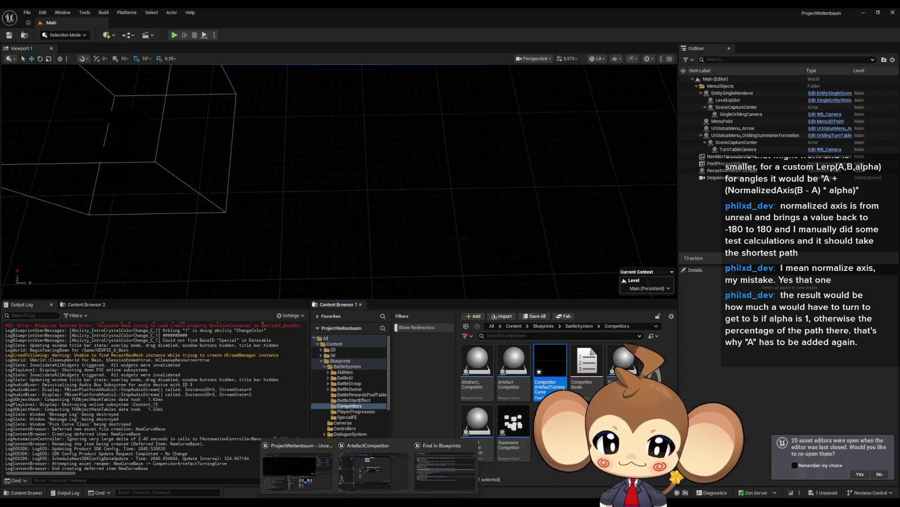
{"action": "double_click", "coordinate": [542, 370]}
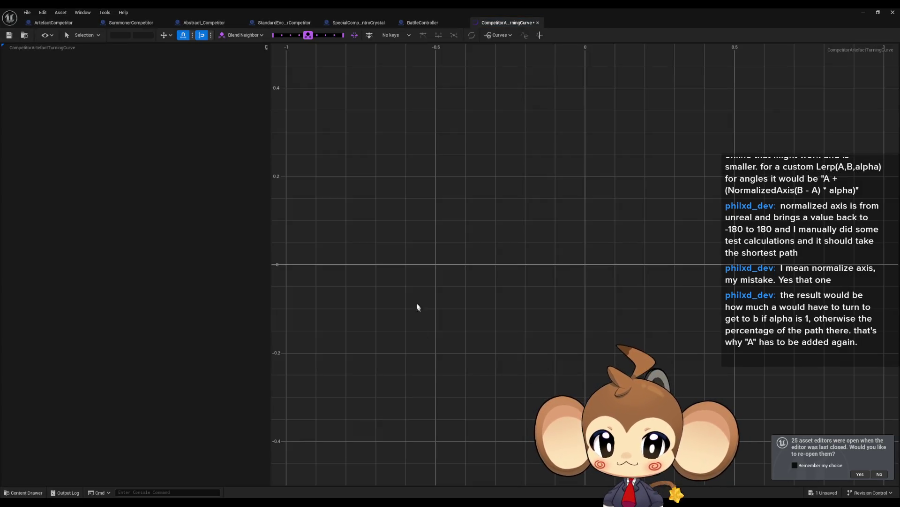
- Add two curve keys, giving the end key value 1 and the start key time 0
{"action": "right_click", "coordinate": [400, 265]}
{"action": "left_click", "coordinate": [435, 279]}
{"action": "right_click", "coordinate": [471, 264]}
{"action": "left_click", "coordinate": [491, 287]}
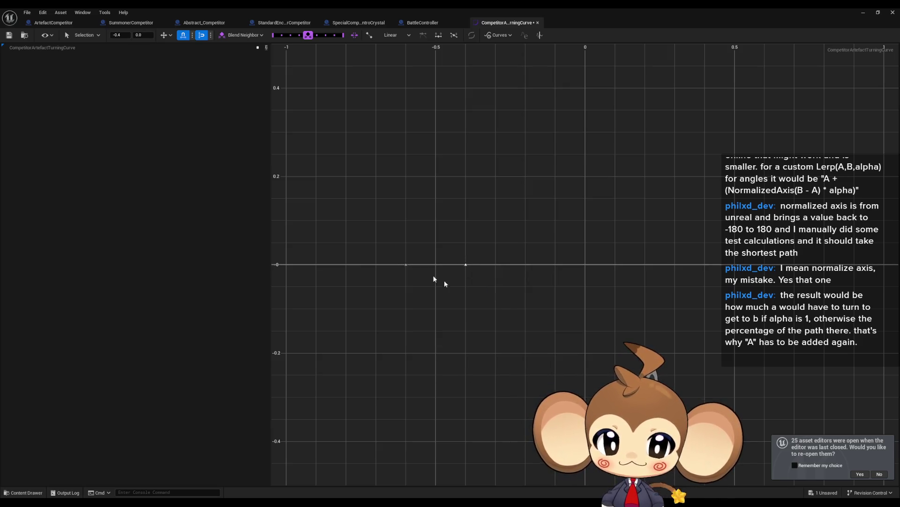
{"action": "type", "text": "1"}
{"action": "key", "text": "Return"}
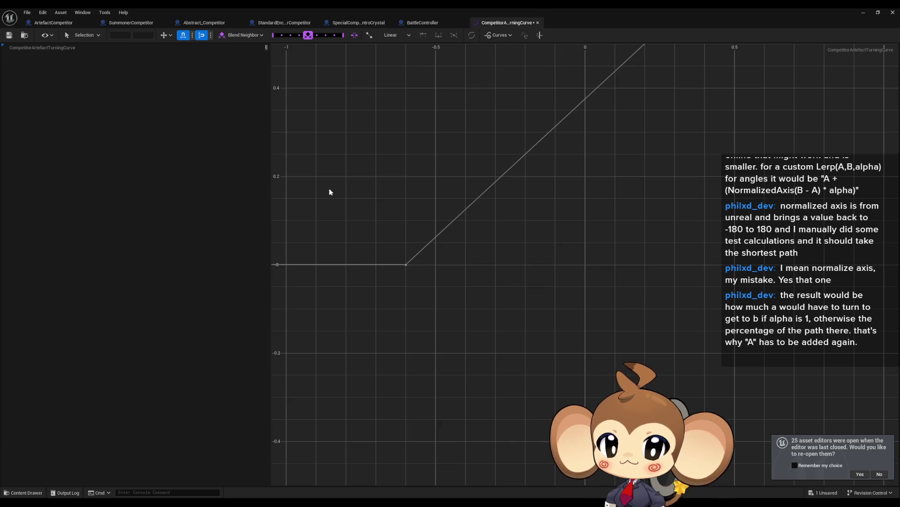
{"action": "left_click", "coordinate": [121, 34]}
{"action": "type", "text": "0"}
{"action": "key", "text": "Return"}
- Smooth both keys into an eased S-curve
{"action": "scroll", "coordinate": [358, 175], "scroll_direction": "down", "scroll_amount": 10}
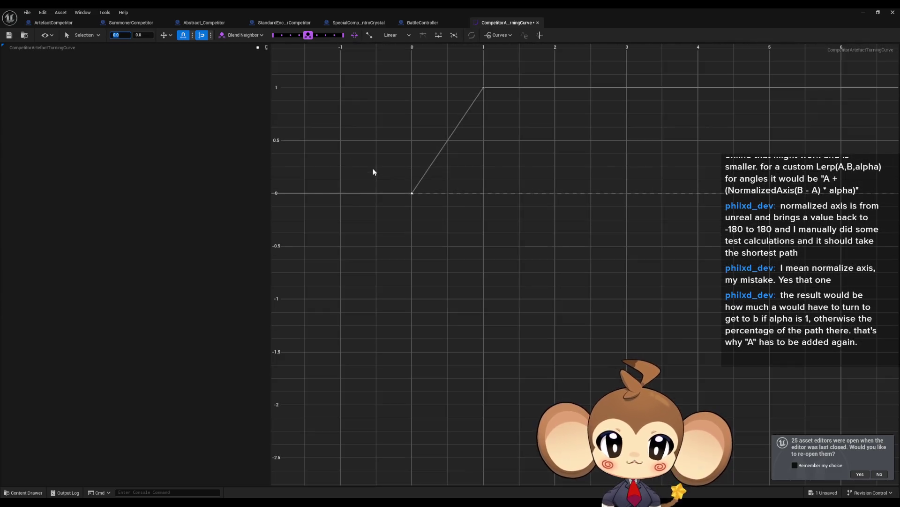
{"action": "right_click", "coordinate": [413, 192]}
{"action": "left_click", "coordinate": [464, 305]}
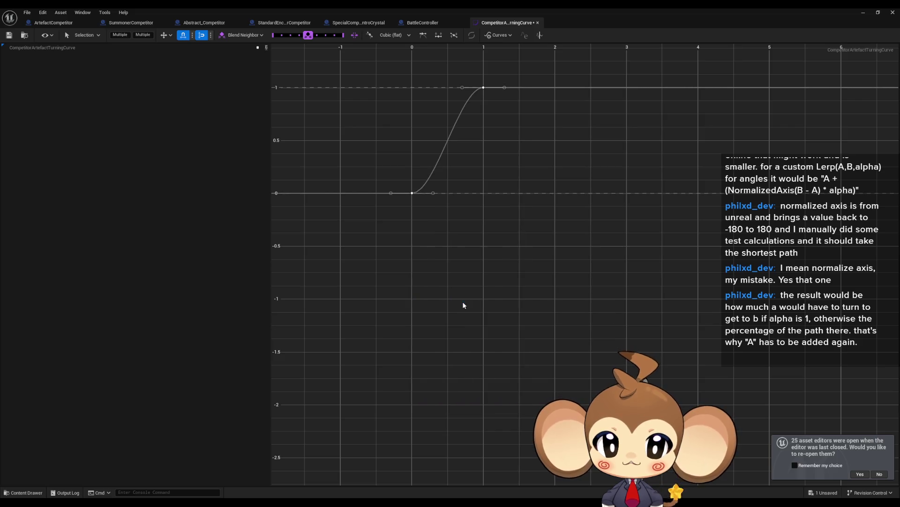
{"action": "left_click", "coordinate": [442, 155]}
{"action": "scroll", "coordinate": [429, 193], "scroll_direction": "up", "scroll_amount": 3}
{"action": "scroll", "coordinate": [407, 196], "scroll_direction": "up", "scroll_amount": 2}
{"action": "scroll", "coordinate": [408, 197], "scroll_direction": "down", "scroll_amount": 2}
{"action": "scroll", "coordinate": [408, 177], "scroll_direction": "down", "scroll_amount": 1}
{"action": "scroll", "coordinate": [458, 219], "scroll_direction": "up", "scroll_amount": 1}
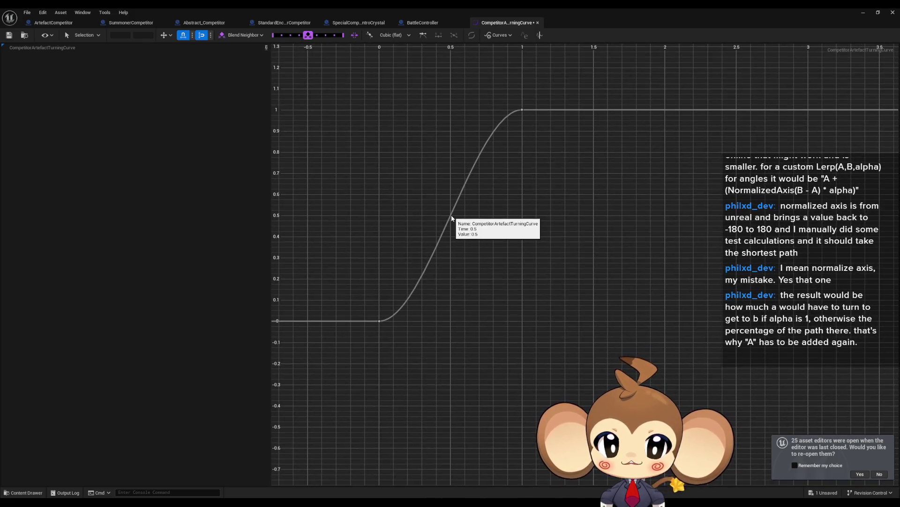
- Add a midpoint key at 0.5/0.5, steepen the curve there, and save the asset
{"action": "right_click", "coordinate": [451, 217]}
{"action": "left_click", "coordinate": [477, 239]}
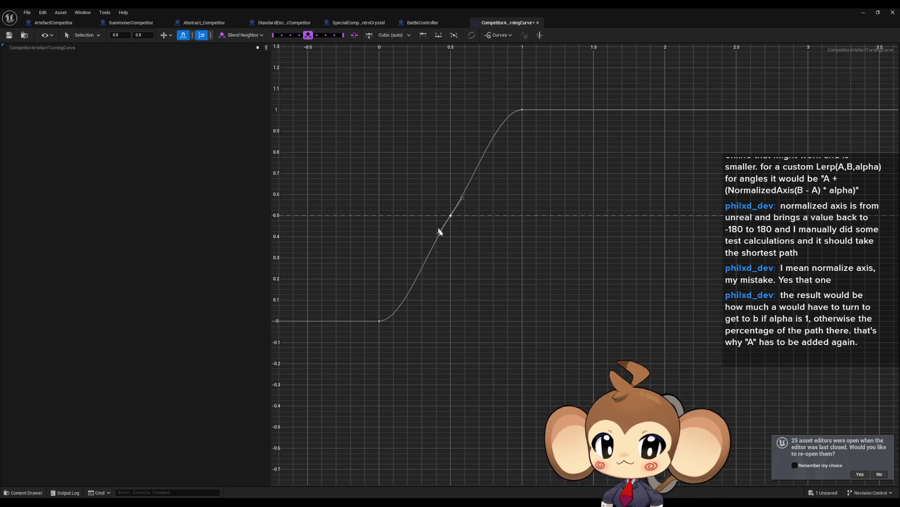
{"action": "left_click_drag", "start_coordinate": [438, 234], "coordinate": [446, 240]}
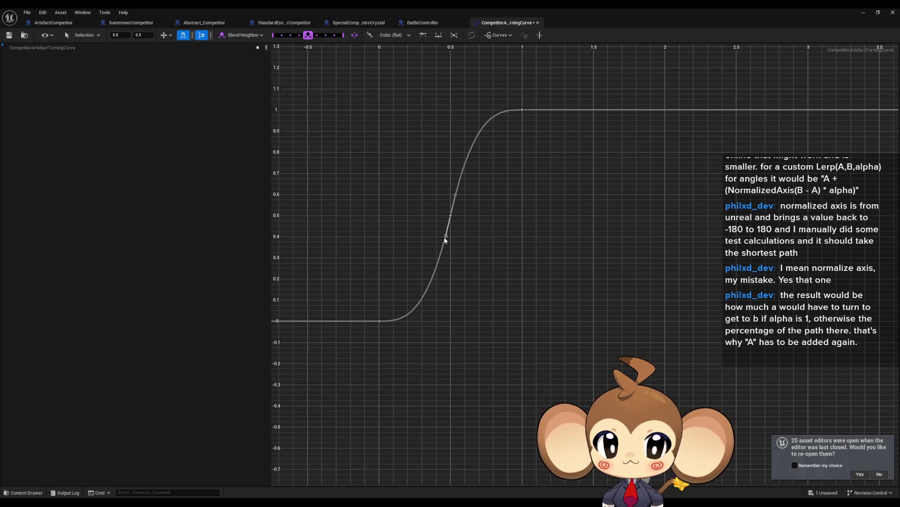
{"action": "left_click", "coordinate": [582, 229]}
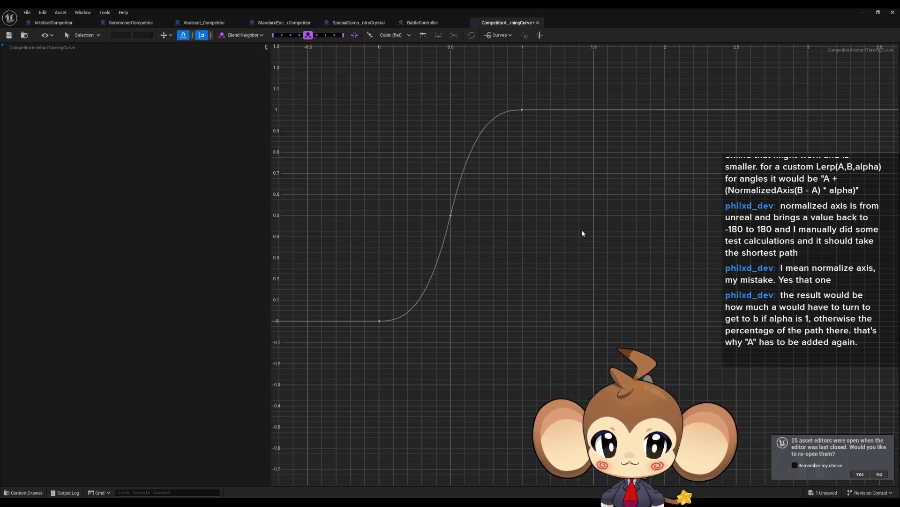
{"action": "left_click", "coordinate": [8, 35]}
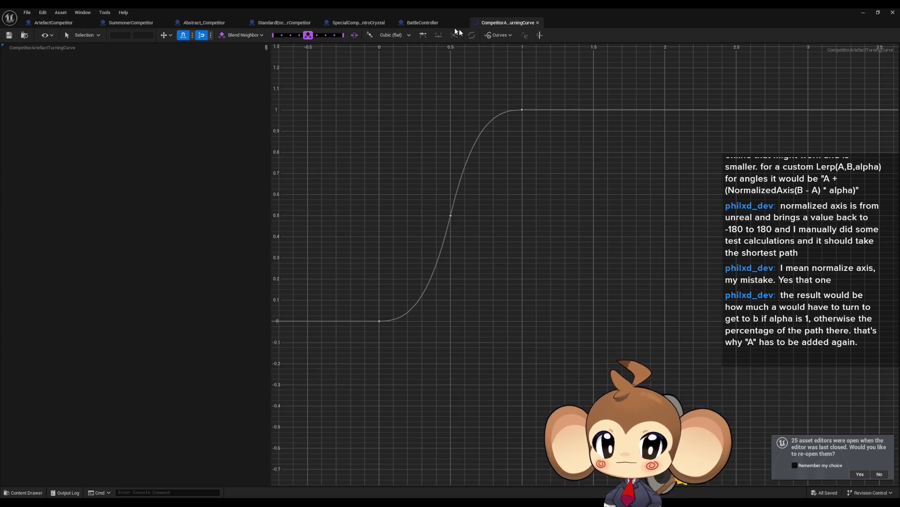
{"action": "left_click", "coordinate": [53, 23]}
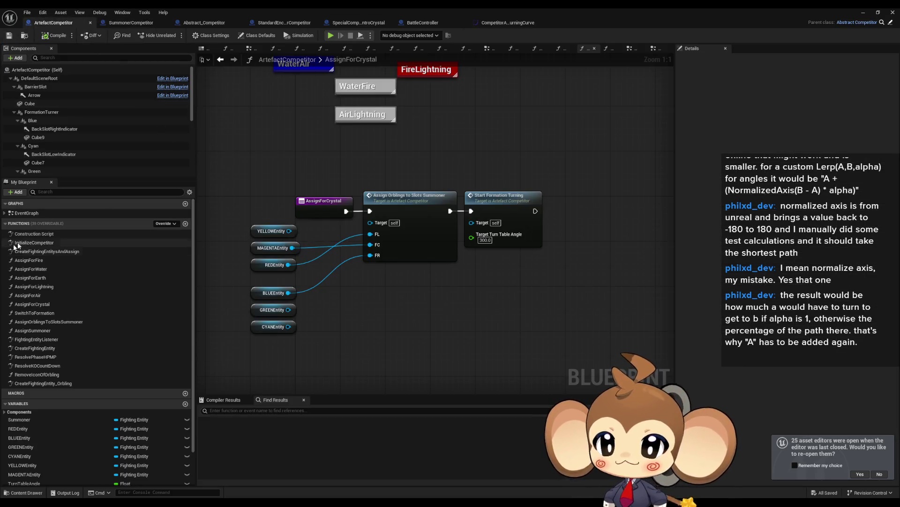
- In the EventGraph, search nodes for 'curve float get', then add a new variable NewVar
{"action": "double_click", "coordinate": [27, 213]}
{"action": "scroll", "coordinate": [187, 389], "scroll_direction": "down", "scroll_amount": 2}
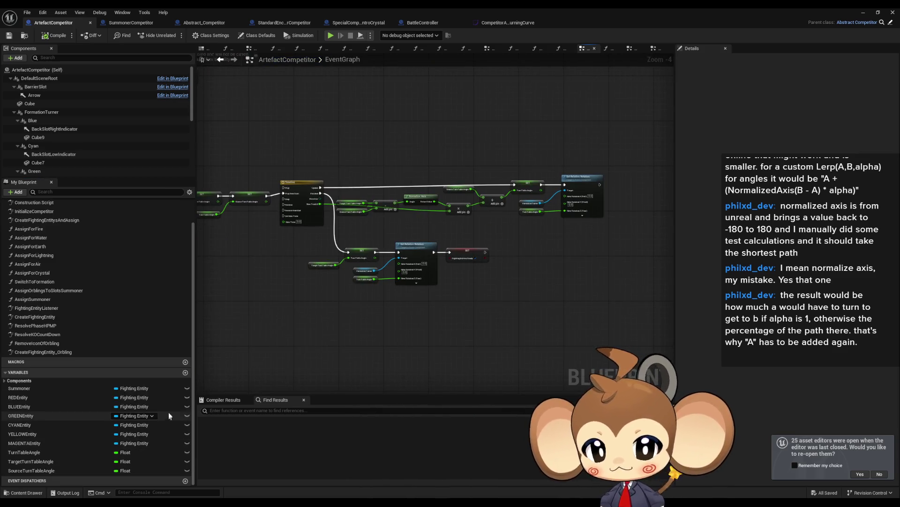
{"action": "right_click", "coordinate": [499, 303]}
{"action": "type", "text": "get float"}
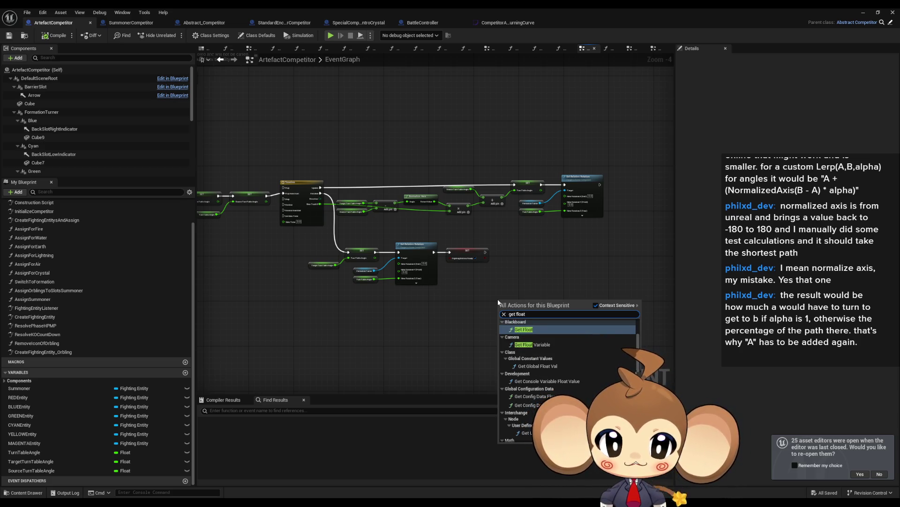
{"action": "type", "text": " cur"}
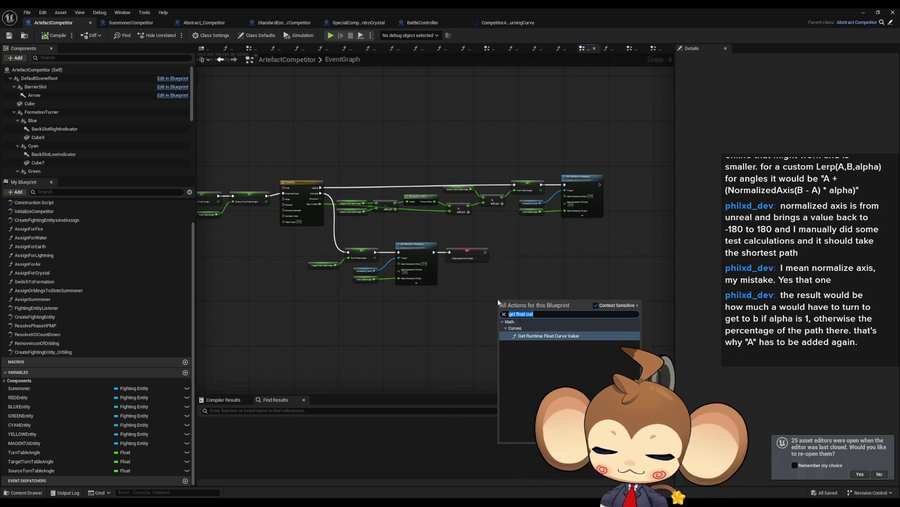
{"action": "type", "text": "curf"}
{"action": "key", "text": "BackSpace"}
{"action": "type", "text": "ve"}
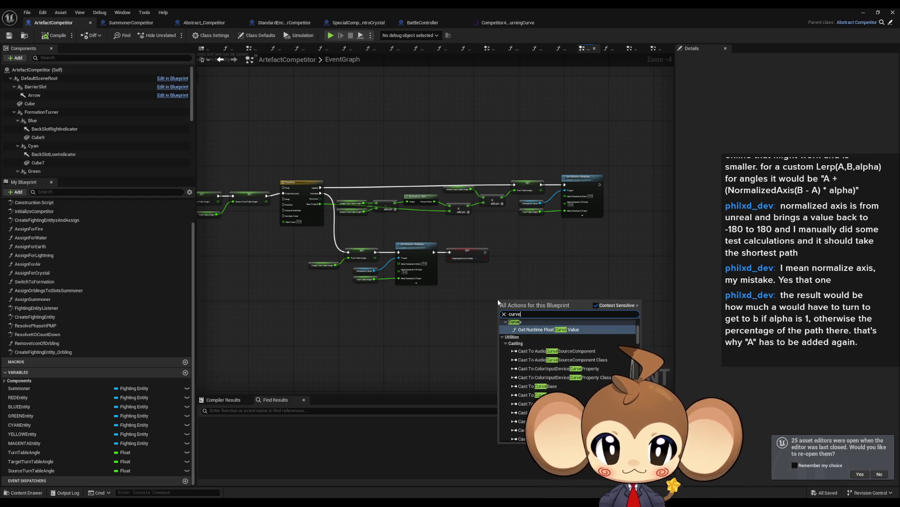
{"action": "type", "text": " float get"}
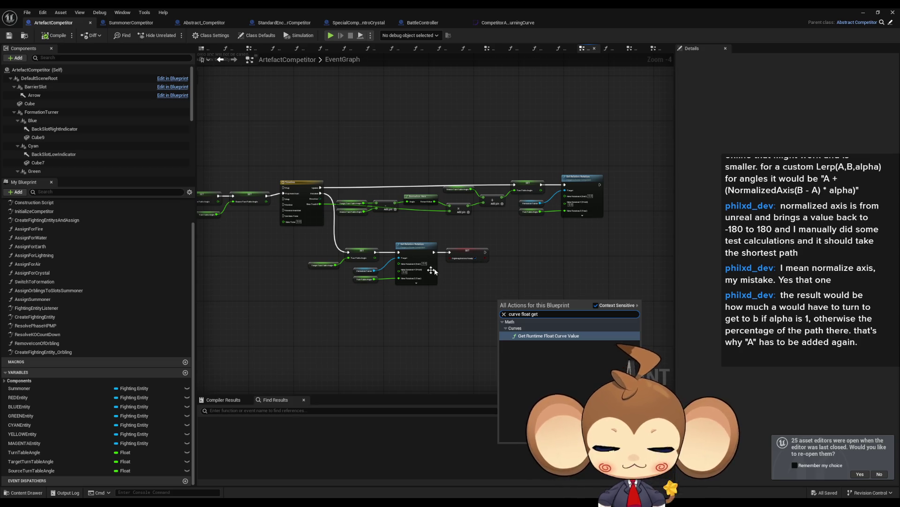
{"action": "left_click", "coordinate": [277, 341]}
{"action": "left_click", "coordinate": [185, 372]}
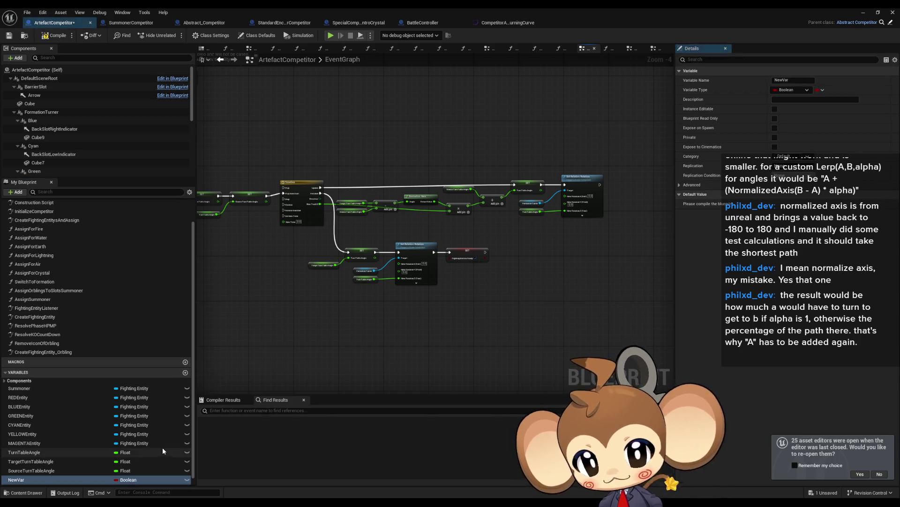
- Make the new variable a Curve Float and add a Get Float Value node from it
{"action": "left_click", "coordinate": [128, 479]}
{"action": "type", "text": "flo"}
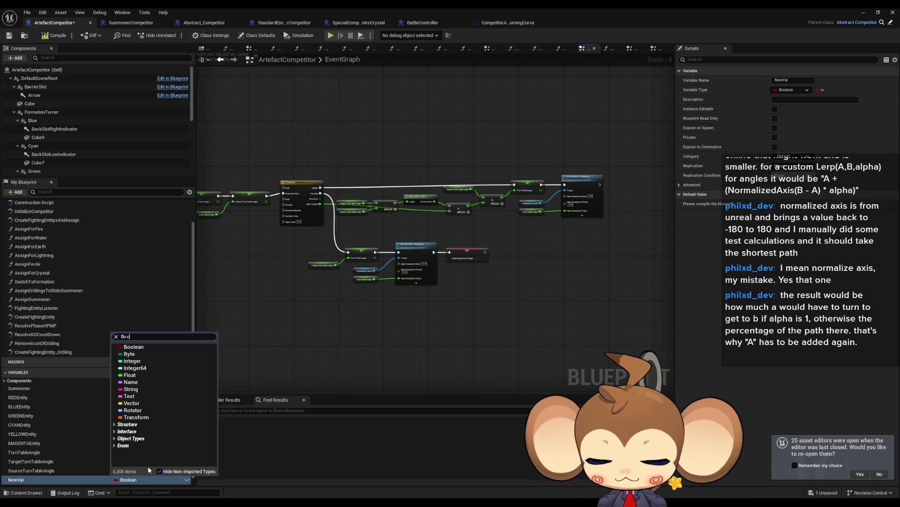
{"action": "type", "text": "ur"}
{"action": "mouse_move", "coordinate": [141, 395]}
{"action": "left_click", "coordinate": [242, 388]}
{"action": "mouse_move", "coordinate": [93, 479]}
{"action": "left_mouse_down"}
{"action": "mouse_move", "coordinate": [396, 345]}
{"action": "mouse_move", "coordinate": [383, 333]}
{"action": "mouse_move", "coordinate": [440, 333]}
{"action": "mouse_move", "coordinate": [465, 321]}
{"action": "left_mouse_up"}
{"action": "left_click", "coordinate": [396, 339]}
{"action": "type", "text": "get"}
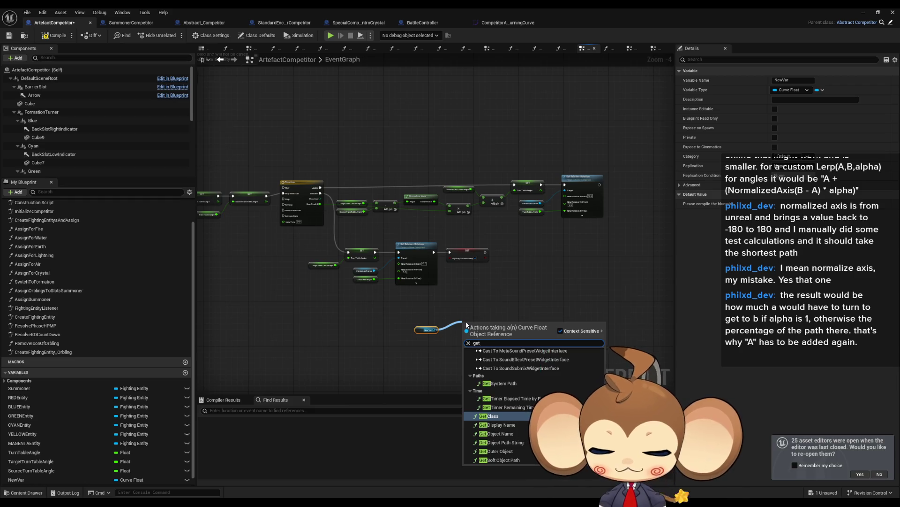
{"action": "key", "text": "Return"}
- Rename the variable TurnTableCurve, compile, and set its default to CompetitorArtefactTurningCurve
{"action": "scroll", "coordinate": [468, 341], "scroll_direction": "up", "scroll_amount": 4}
{"action": "type", "text": "TurnTableCur"}
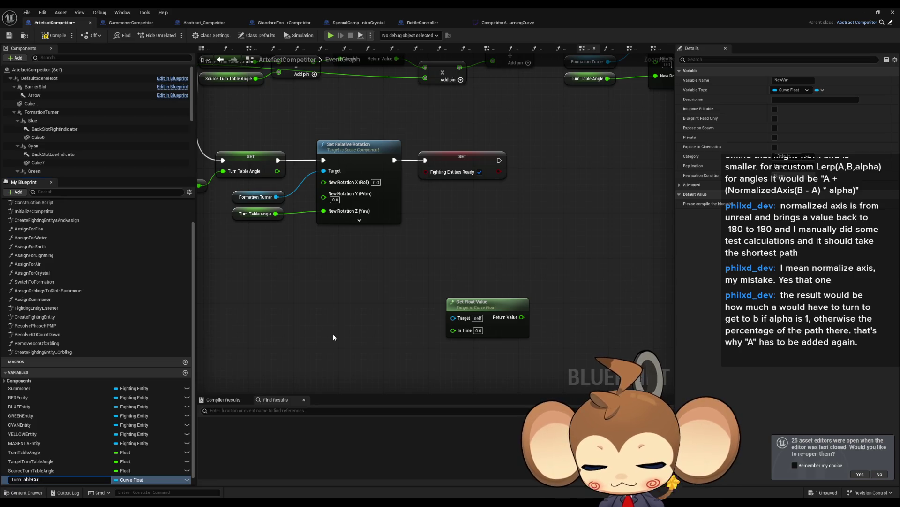
{"action": "type", "text": "ve"}
{"action": "key", "text": "Return"}
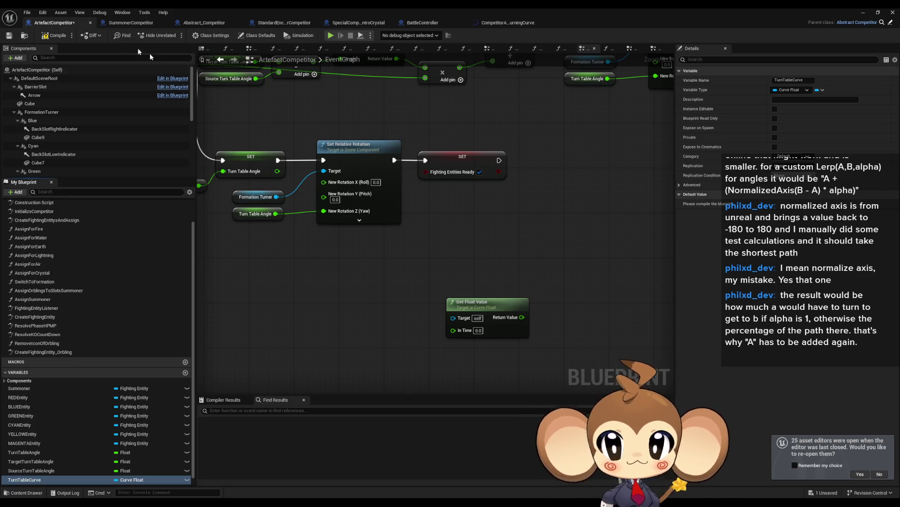
{"action": "left_click", "coordinate": [56, 35]}
{"action": "left_click", "coordinate": [794, 212]}
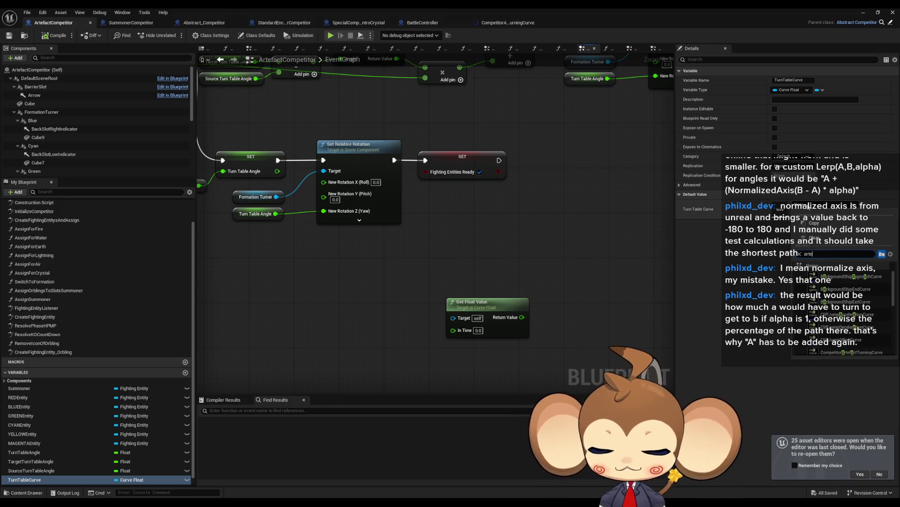
{"action": "left_click", "coordinate": [852, 352]}
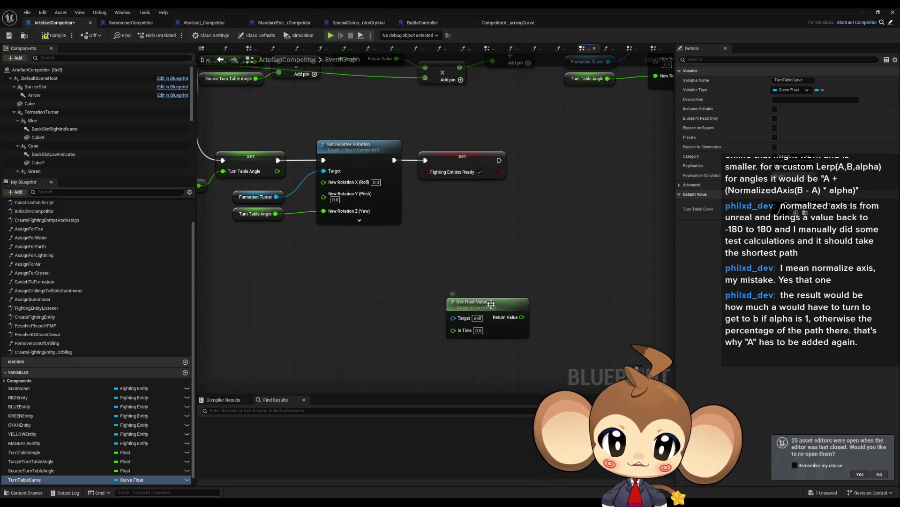
- Wire TurnTableCurve to Target, the Timeline track to In Time, and Return Value to the multiply
{"action": "scroll", "coordinate": [491, 307], "scroll_direction": "down", "scroll_amount": 2}
{"action": "left_click_drag", "start_coordinate": [491, 306], "coordinate": [382, 283]}
{"action": "mouse_move", "coordinate": [406, 254]}
{"action": "left_mouse_down"}
{"action": "mouse_move", "coordinate": [402, 329]}
{"action": "mouse_move", "coordinate": [352, 332]}
{"action": "mouse_move", "coordinate": [521, 223]}
{"action": "left_mouse_up"}
{"action": "mouse_move", "coordinate": [504, 217]}
{"action": "left_mouse_down"}
{"action": "mouse_move", "coordinate": [548, 263]}
{"action": "mouse_move", "coordinate": [440, 250]}
{"action": "left_mouse_up"}
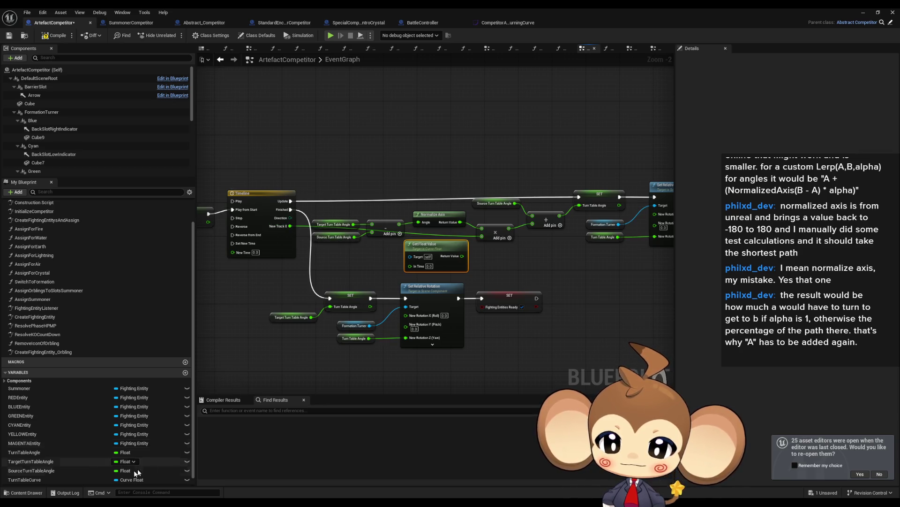
{"action": "left_click", "coordinate": [46, 470]}
{"action": "mouse_move", "coordinate": [47, 470]}
{"action": "left_mouse_down"}
{"action": "mouse_move", "coordinate": [47, 461]}
{"action": "mouse_move", "coordinate": [358, 262]}
{"action": "mouse_move", "coordinate": [409, 256]}
{"action": "mouse_move", "coordinate": [367, 256]}
{"action": "left_mouse_up"}
{"action": "left_click", "coordinate": [370, 268]}
{"action": "left_click_drag", "start_coordinate": [461, 255], "coordinate": [482, 236]}
{"action": "left_click_drag", "start_coordinate": [410, 264], "coordinate": [290, 226]}
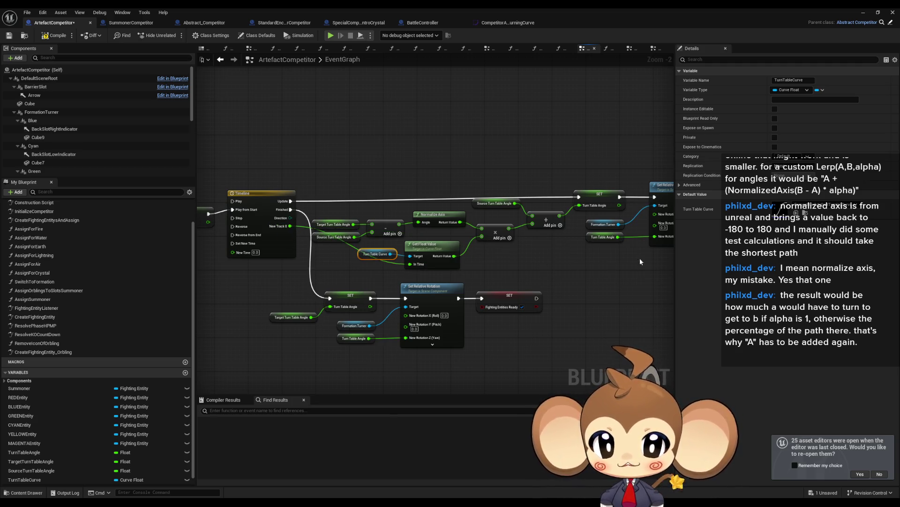
{"action": "left_click", "coordinate": [639, 262]}
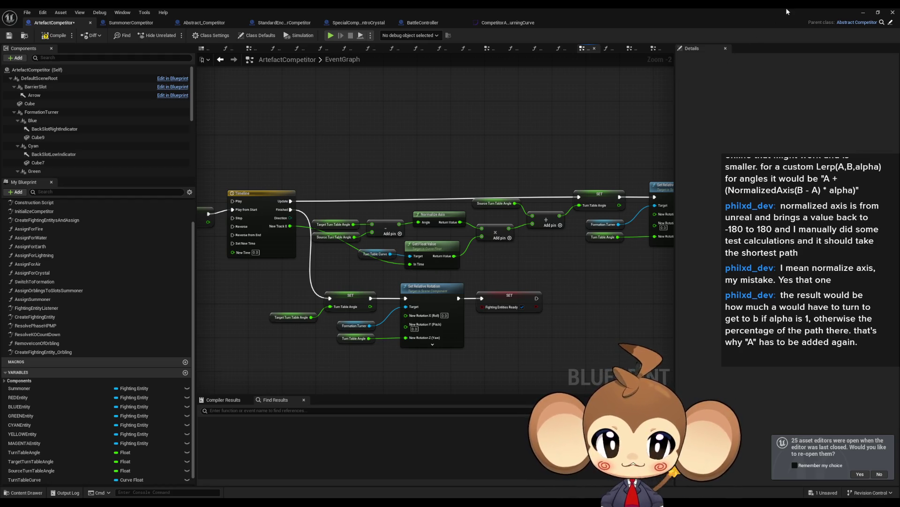
{"action": "left_click", "coordinate": [864, 13]}
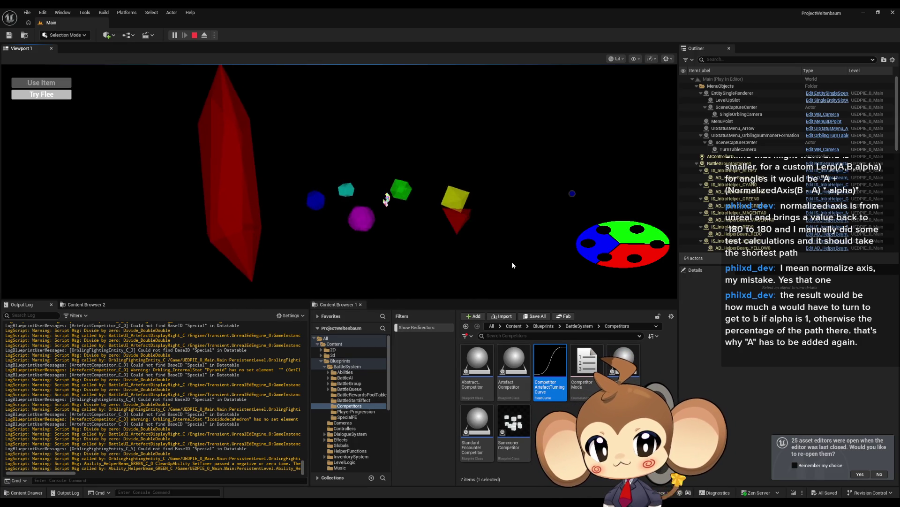
- Advance the battle with Return during the play-test, then stop the session
{"action": "key", "text": "Return"}
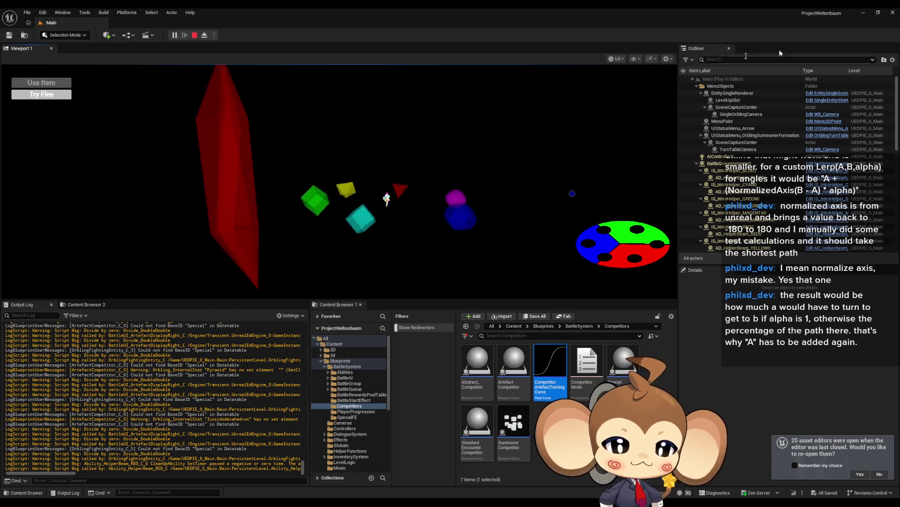
{"action": "left_click", "coordinate": [194, 35]}
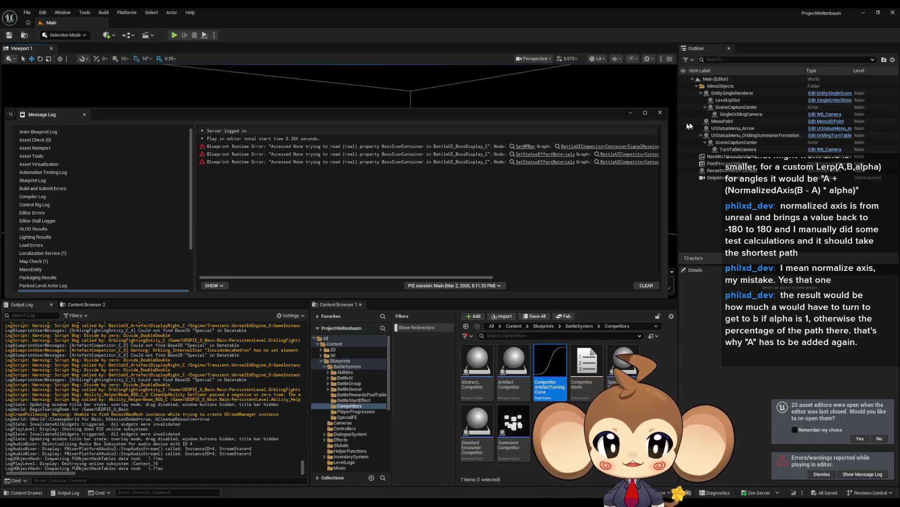
- Close the Message Log to reveal the level editor viewport
{"action": "left_click", "coordinate": [660, 113]}
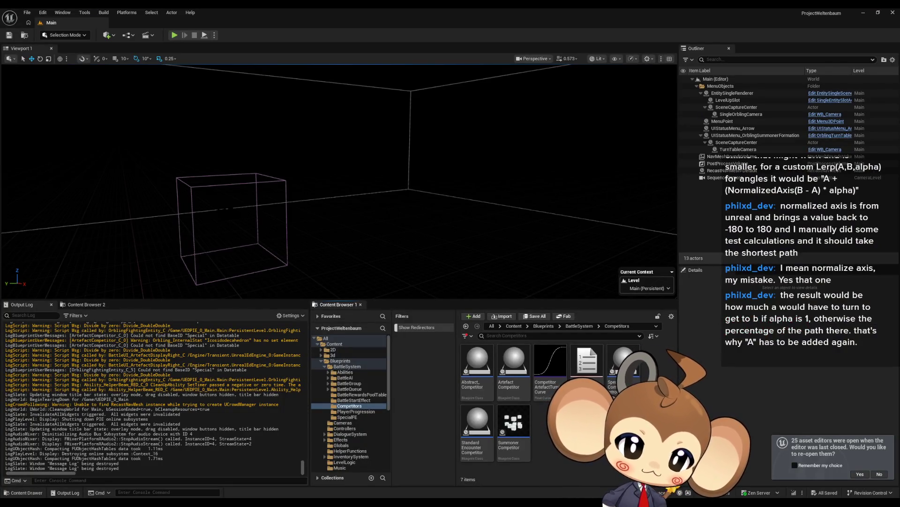
- Bring up the IntroFightElementOrder.png sketch in Paint and scroll through the canvas
{"action": "key", "text": "alt+Tab"}
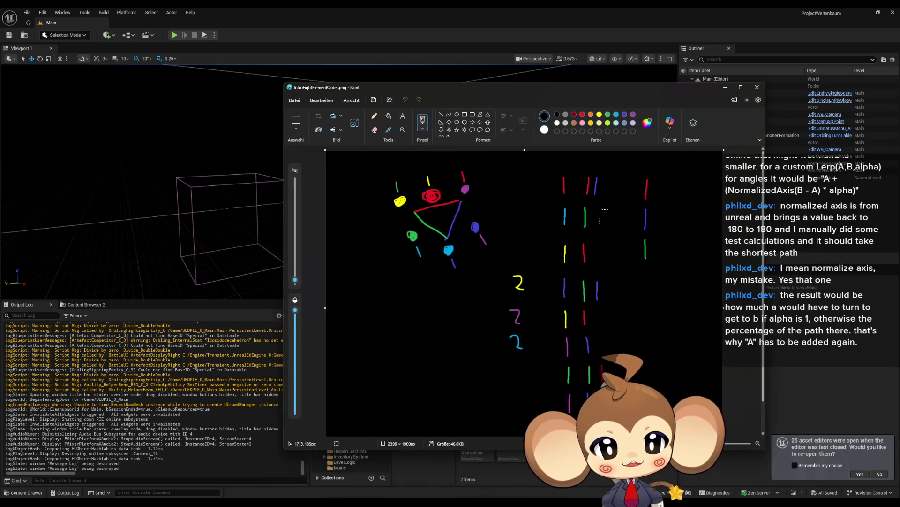
{"action": "scroll", "coordinate": [559, 172], "scroll_direction": "up", "scroll_amount": 1}
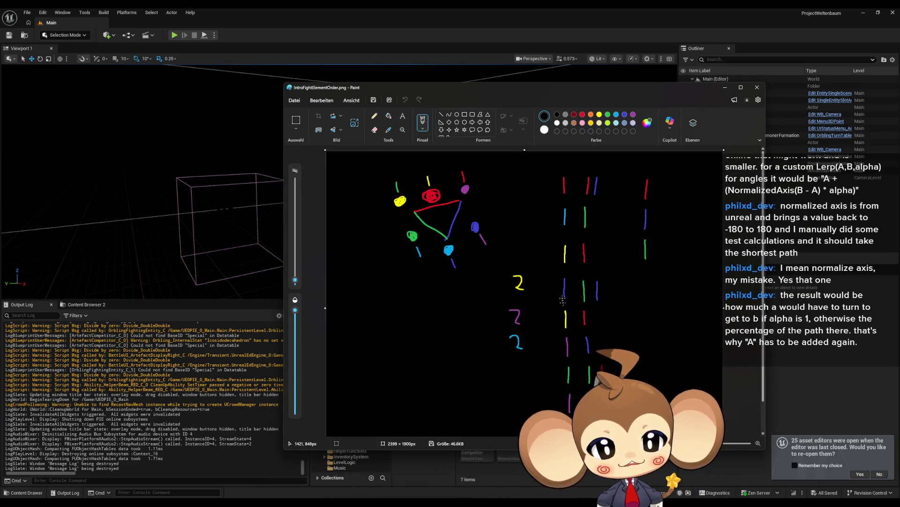
{"action": "scroll", "coordinate": [644, 261], "scroll_direction": "down", "scroll_amount": 1}
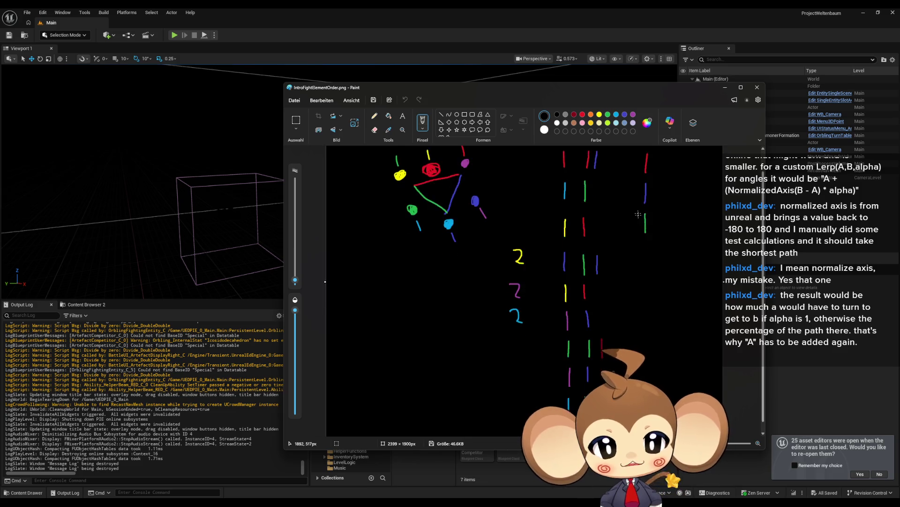
{"action": "scroll", "coordinate": [579, 324], "scroll_direction": "up", "scroll_amount": 1}
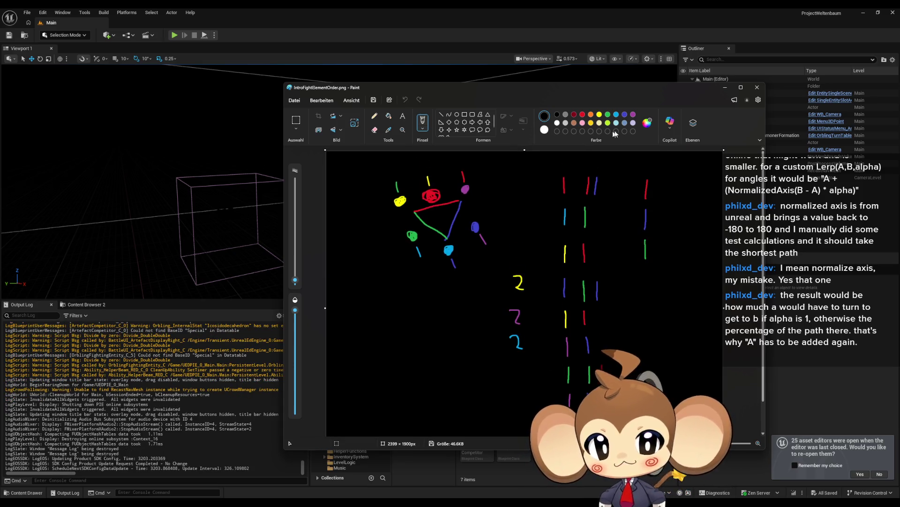
{"action": "left_click", "coordinate": [574, 115]}
- Draw a red vertical stroke at the canvas's lower left with a thicker pencil
{"action": "left_click", "coordinate": [582, 114]}
{"action": "left_click", "coordinate": [374, 116]}
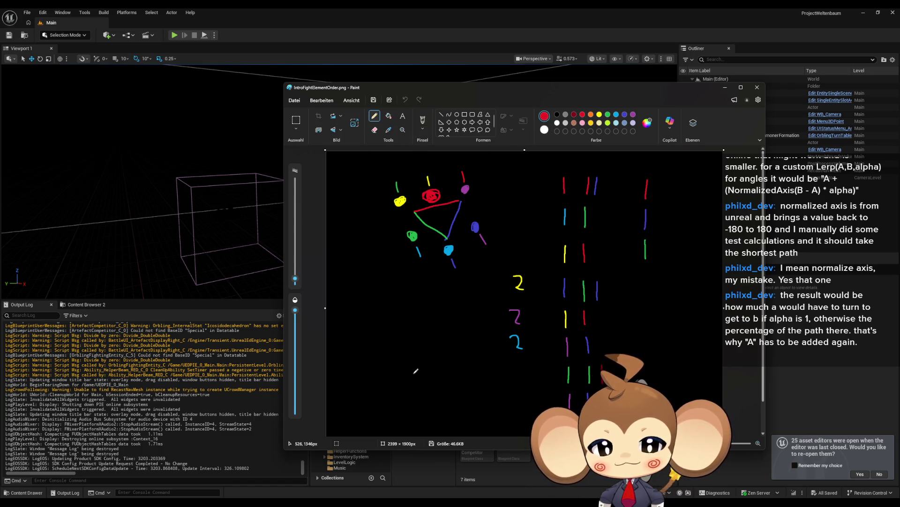
{"action": "left_click_drag", "start_coordinate": [363, 342], "coordinate": [363, 321]}
{"action": "key", "text": "ctrl+z"}
{"action": "left_click_drag", "start_coordinate": [295, 279], "coordinate": [295, 273]}
{"action": "left_click_drag", "start_coordinate": [361, 353], "coordinate": [367, 321]}
- Add light-blue, yellow, blue, green and purple vertical strokes to the right of the red one
{"action": "left_click", "coordinate": [616, 115]}
{"action": "mouse_move", "coordinate": [377, 351]}
{"action": "left_mouse_down"}
{"action": "mouse_move", "coordinate": [379, 323]}
{"action": "mouse_move", "coordinate": [399, 322]}
{"action": "left_mouse_up"}
{"action": "left_click", "coordinate": [600, 114]}
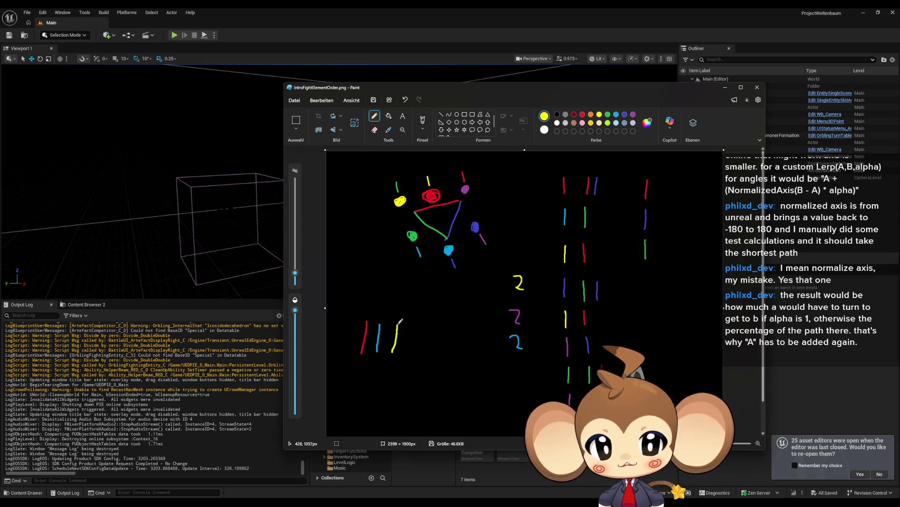
{"action": "left_click", "coordinate": [625, 115]}
{"action": "left_click_drag", "start_coordinate": [408, 355], "coordinate": [415, 318]}
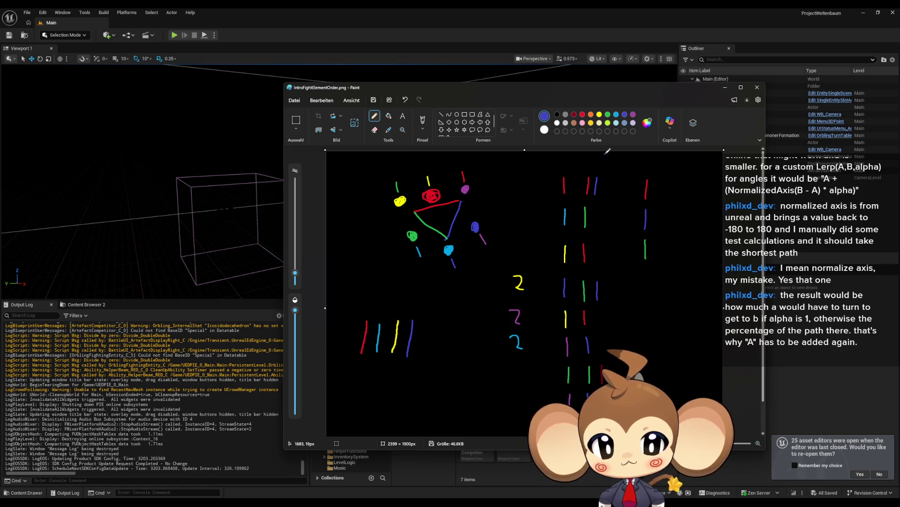
{"action": "left_click", "coordinate": [608, 115]}
{"action": "left_click_drag", "start_coordinate": [426, 353], "coordinate": [428, 321]}
{"action": "left_click", "coordinate": [633, 114]}
{"action": "left_click_drag", "start_coordinate": [441, 353], "coordinate": [444, 317]}
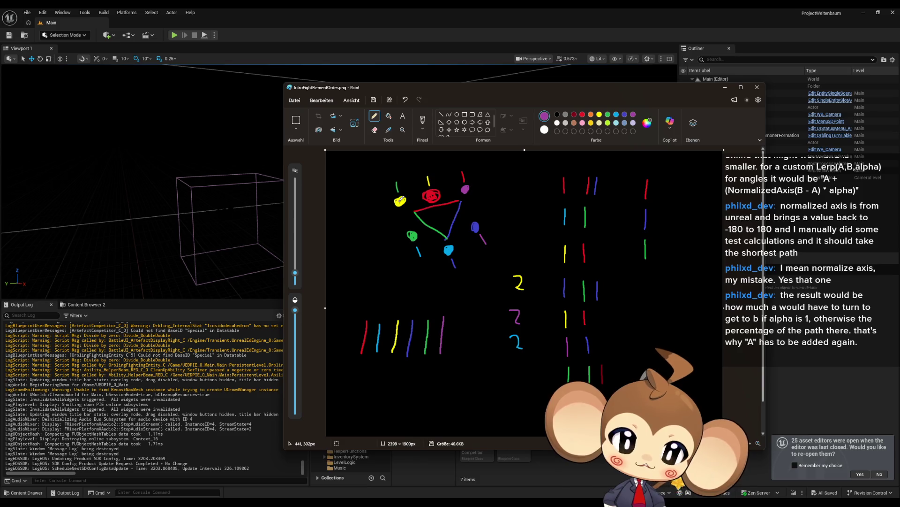
- Draw a second row of short red, light-blue, yellow and purple vertical strokes
{"action": "left_click", "coordinate": [582, 115]}
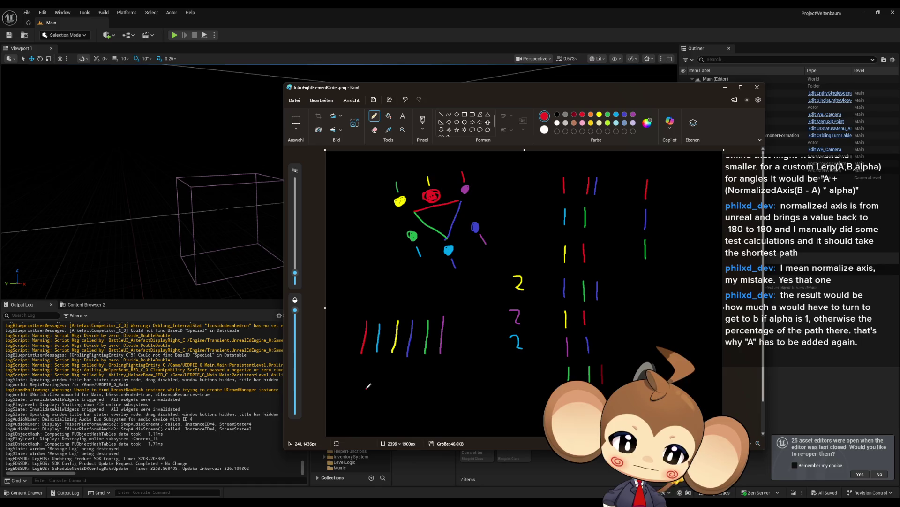
{"action": "mouse_move", "coordinate": [361, 388]}
{"action": "left_mouse_down"}
{"action": "mouse_move", "coordinate": [363, 369]}
{"action": "mouse_move", "coordinate": [392, 370]}
{"action": "left_mouse_up"}
{"action": "left_click", "coordinate": [608, 114]}
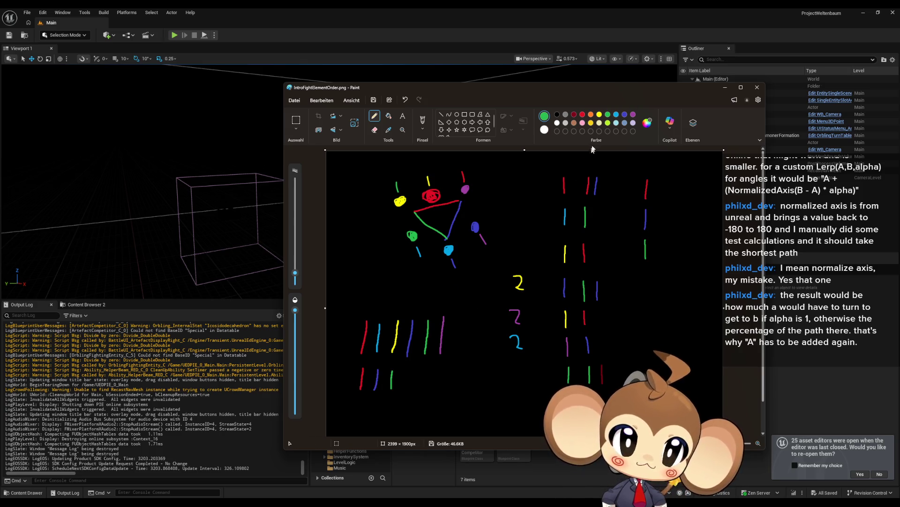
{"action": "left_click", "coordinate": [617, 115]}
{"action": "left_click_drag", "start_coordinate": [407, 388], "coordinate": [408, 370]}
{"action": "left_click", "coordinate": [599, 114]}
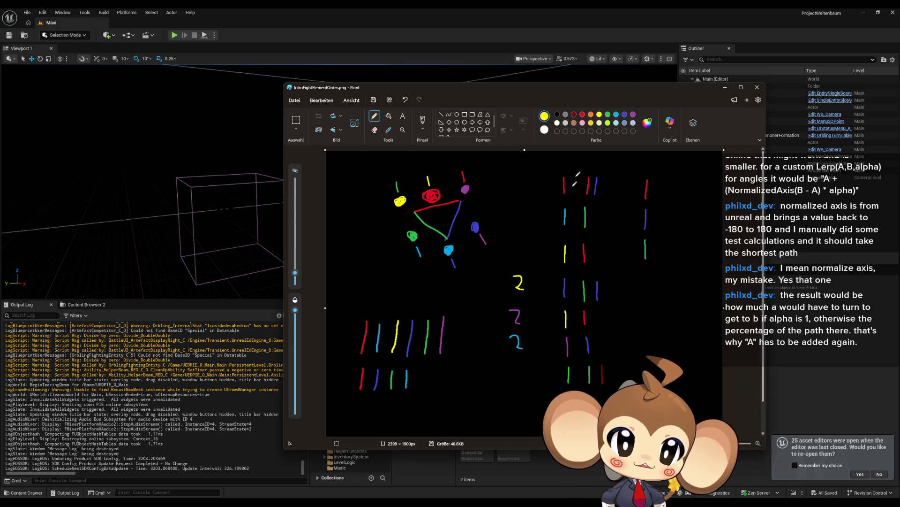
{"action": "left_click_drag", "start_coordinate": [425, 378], "coordinate": [424, 368]}
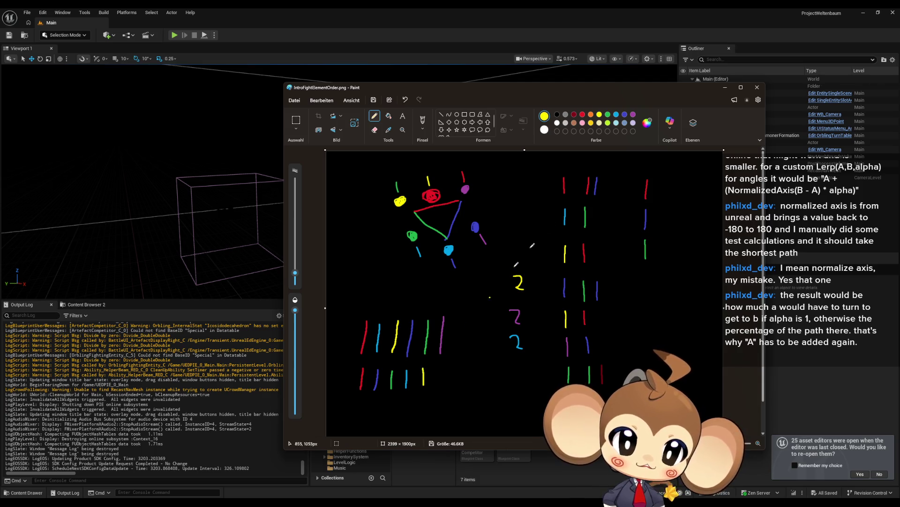
{"action": "left_click", "coordinate": [633, 115]}
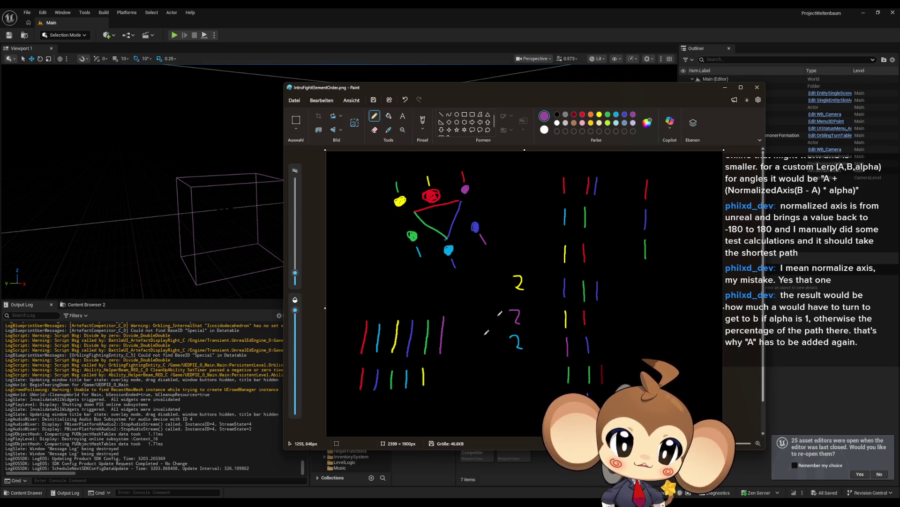
{"action": "left_click_drag", "start_coordinate": [442, 385], "coordinate": [444, 367]}
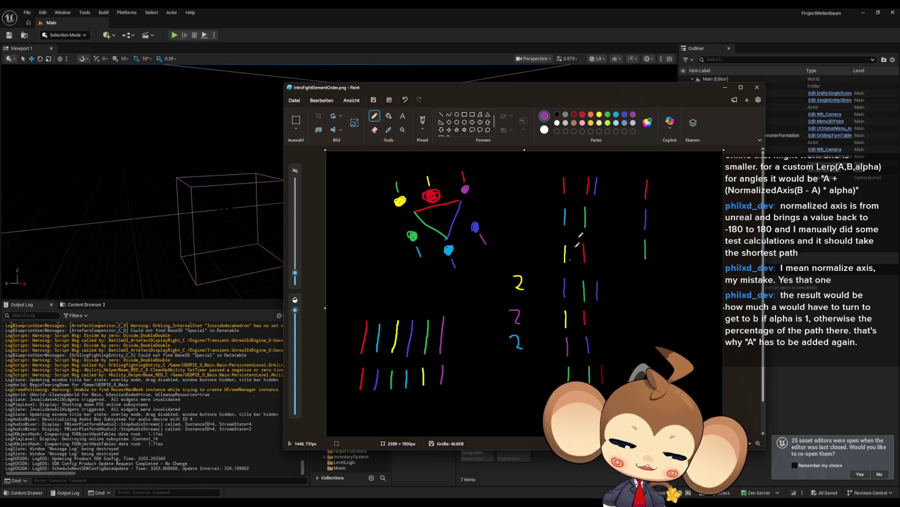
- Add a bottom row of short red, yellow and purple strokes, then move Paint off screen
{"action": "left_click", "coordinate": [582, 115]}
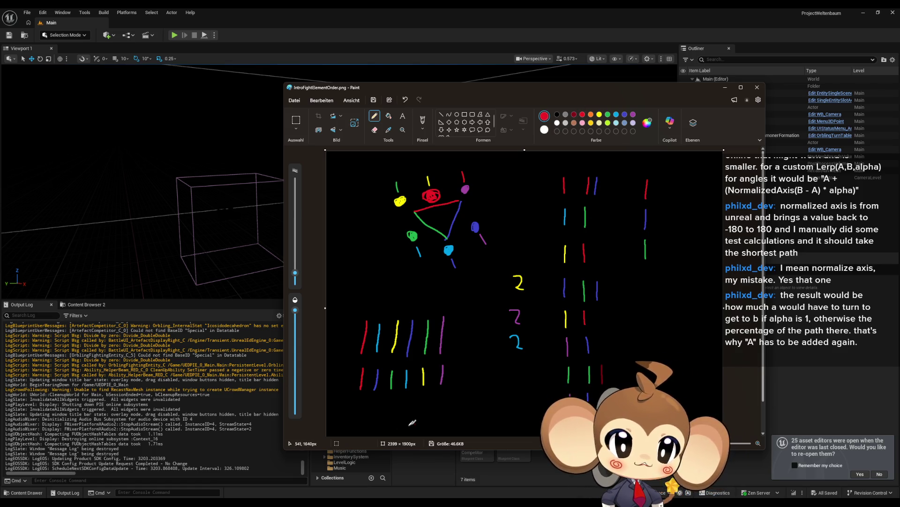
{"action": "left_click_drag", "start_coordinate": [359, 420], "coordinate": [359, 406]}
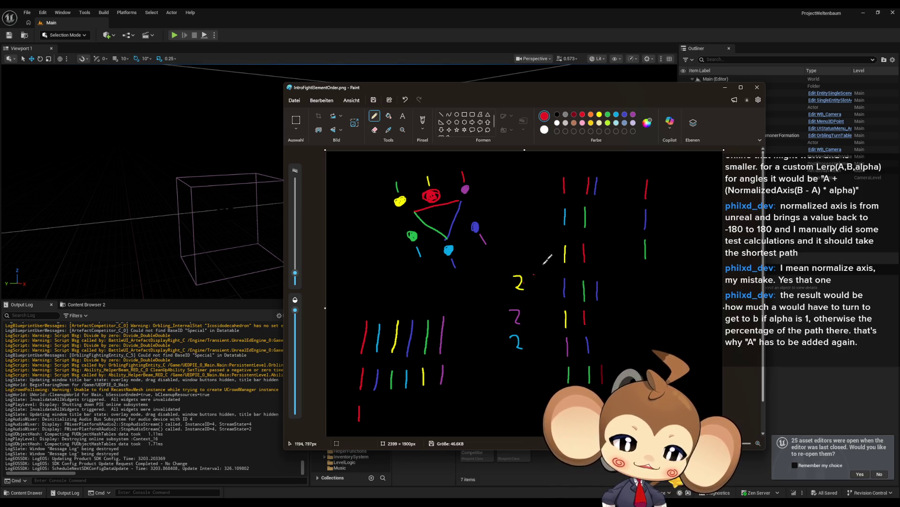
{"action": "left_click", "coordinate": [600, 115]}
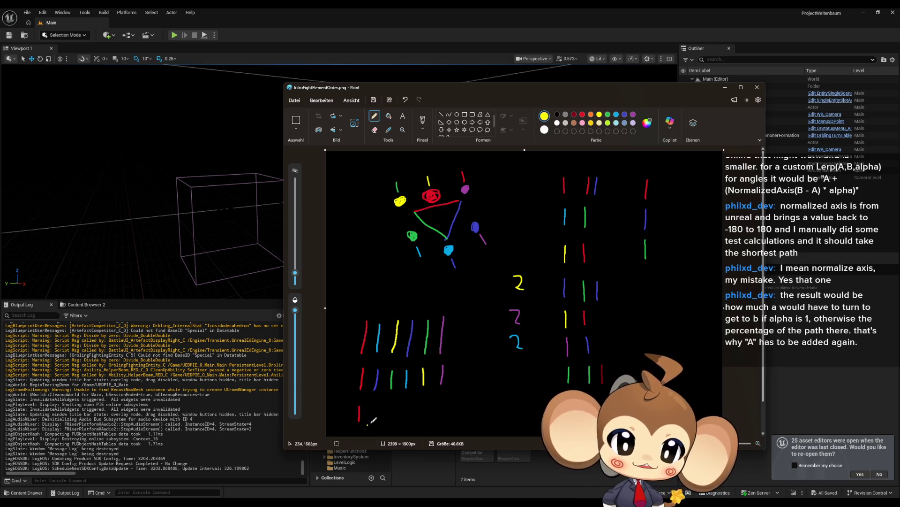
{"action": "left_click_drag", "start_coordinate": [374, 418], "coordinate": [374, 410]}
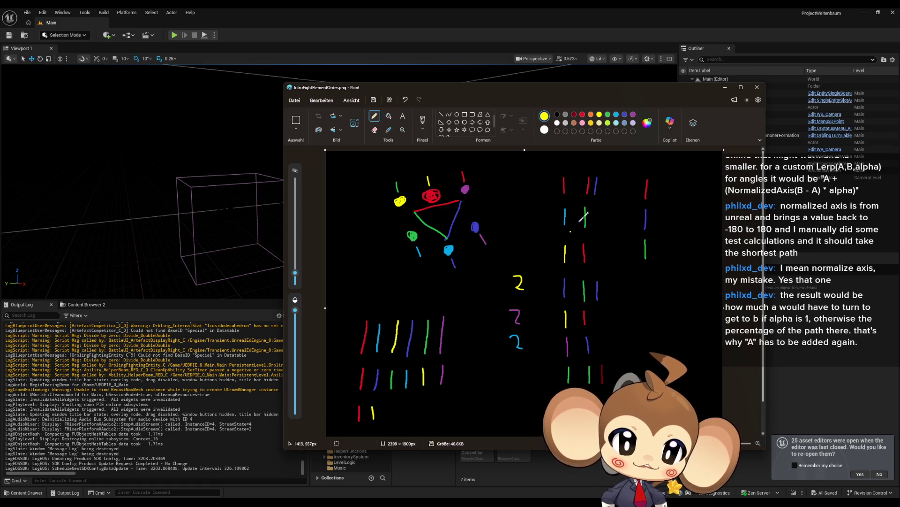
{"action": "left_click", "coordinate": [608, 115]}
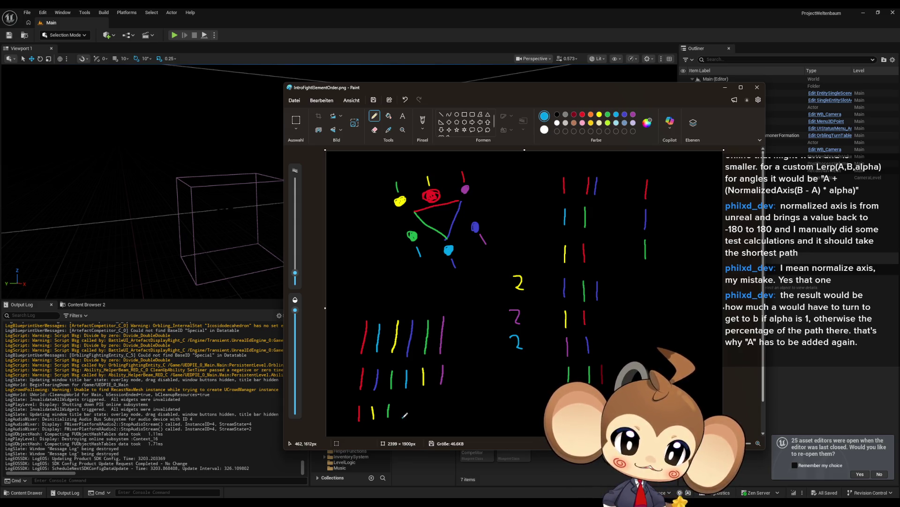
{"action": "left_click", "coordinate": [625, 115]}
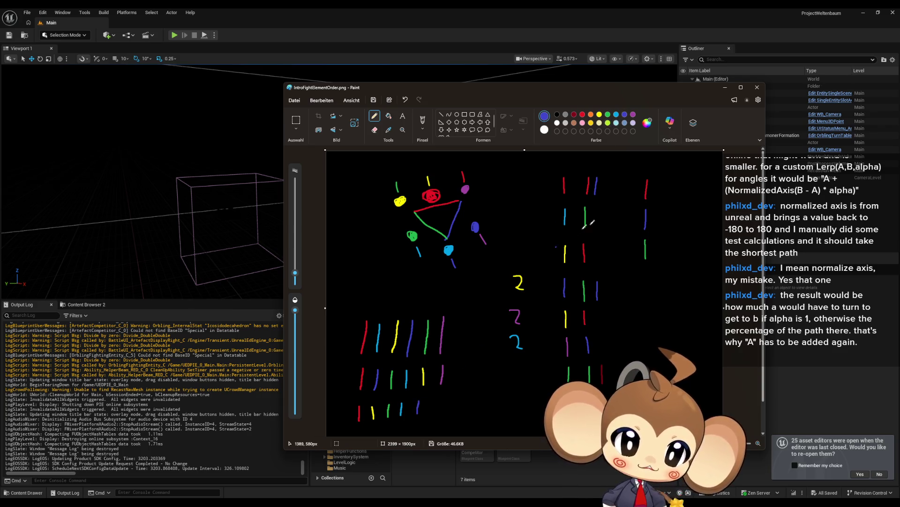
{"action": "left_click", "coordinate": [633, 115]}
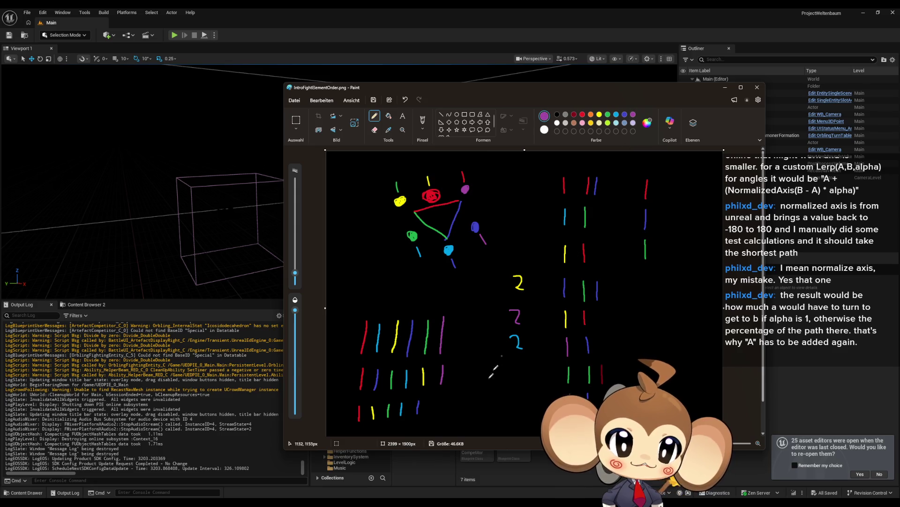
{"action": "left_click_drag", "start_coordinate": [433, 409], "coordinate": [434, 399]}
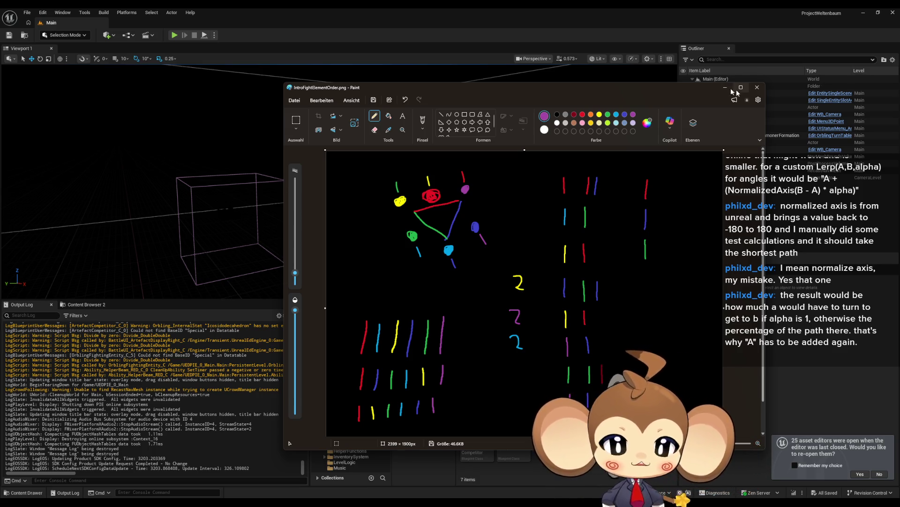
{"action": "left_click_drag", "start_coordinate": [485, 90], "coordinate": [899, 89]}
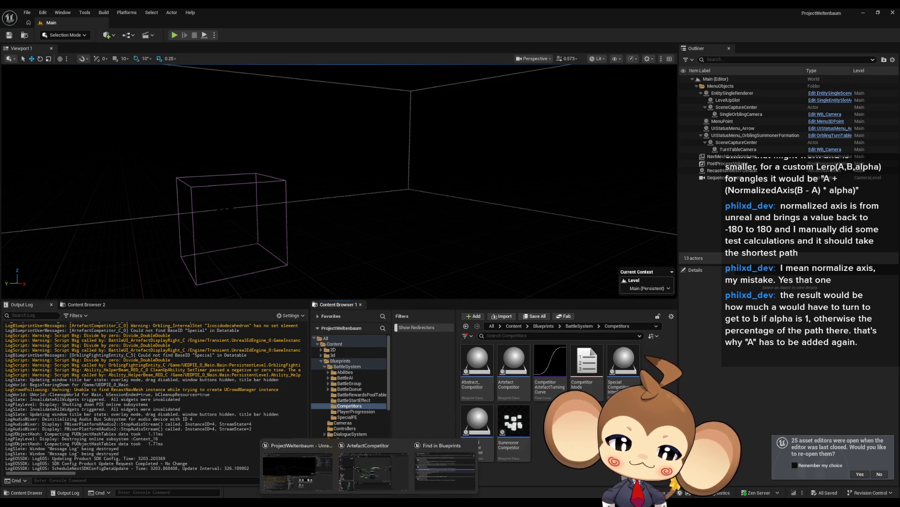
- Close the six other asset tabs and float the ArtefactCompetitor editor up and left
{"action": "key", "text": "alt+Tab"}
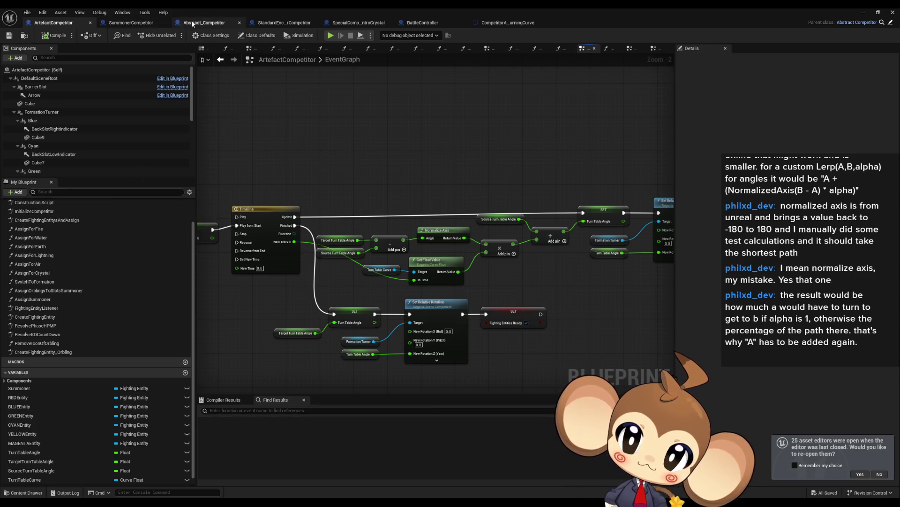
{"action": "middle_click", "coordinate": [150, 23]}
{"action": "middle_click", "coordinate": [150, 24]}
{"action": "middle_click", "coordinate": [151, 24]}
{"action": "middle_click", "coordinate": [150, 24]}
{"action": "middle_click", "coordinate": [151, 24]}
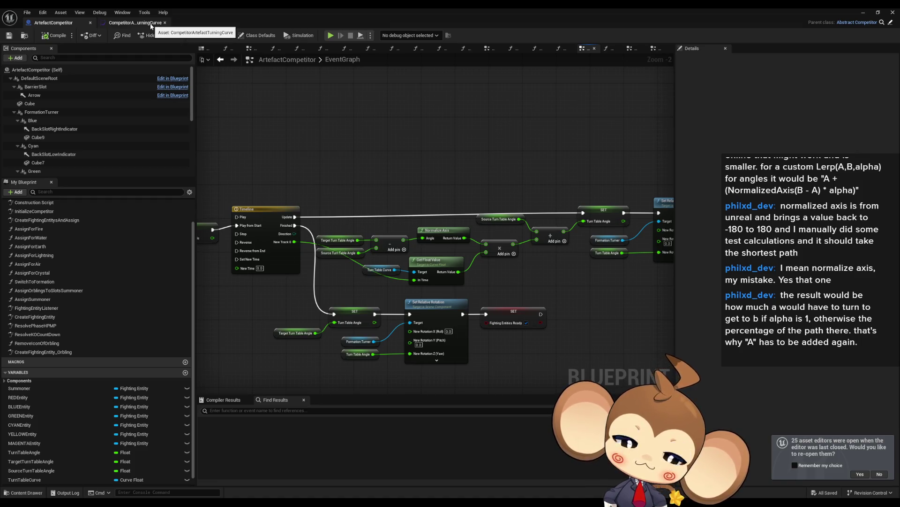
{"action": "middle_click", "coordinate": [150, 24]}
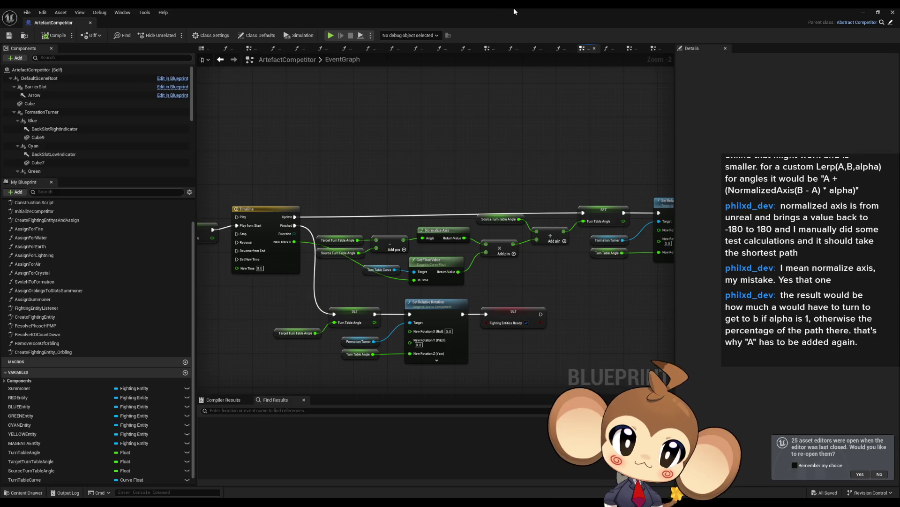
{"action": "double_click", "coordinate": [514, 9]}
{"action": "left_click_drag", "start_coordinate": [483, 121], "coordinate": [396, 58]}
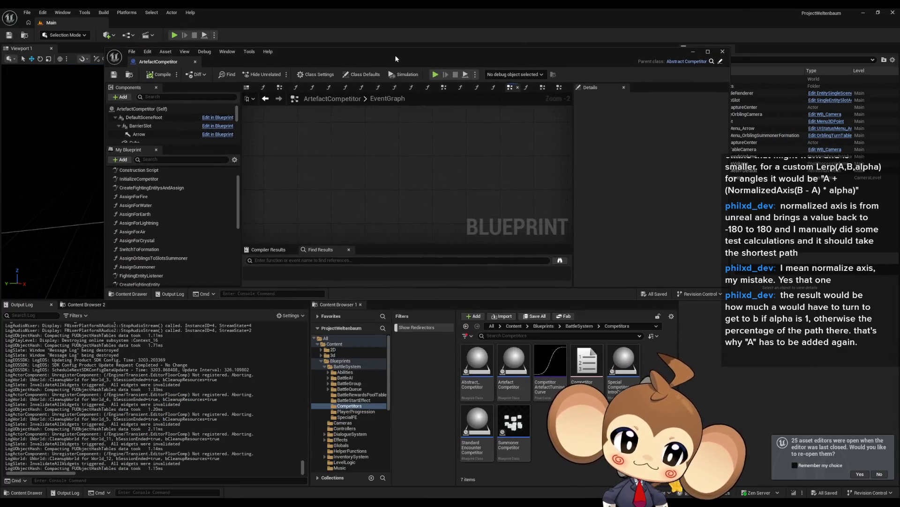
- Browse to Blueprints > BattleSystem > Abilities > AbilityAssets > SpecialAbilities and open Ability_IntroCrystalColorChange
{"action": "key", "text": "alt+Left"}
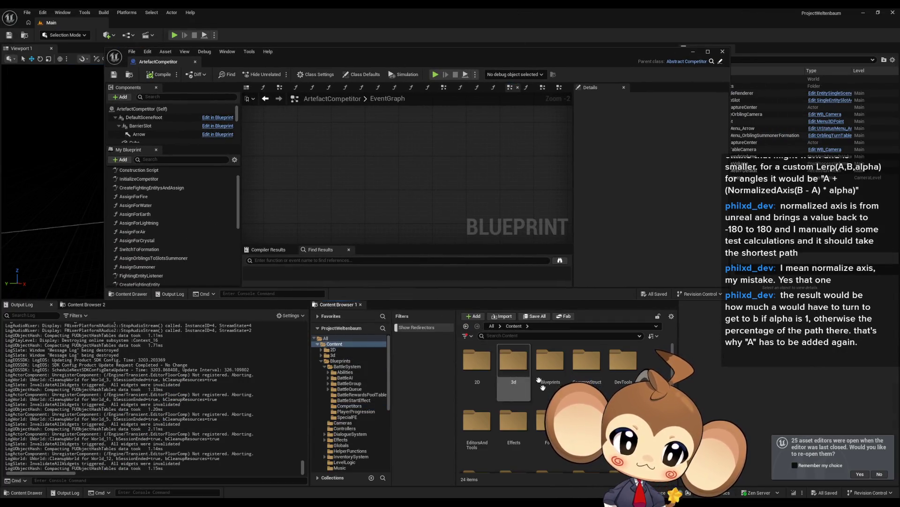
{"action": "scroll", "coordinate": [562, 357], "scroll_direction": "up", "scroll_amount": 2}
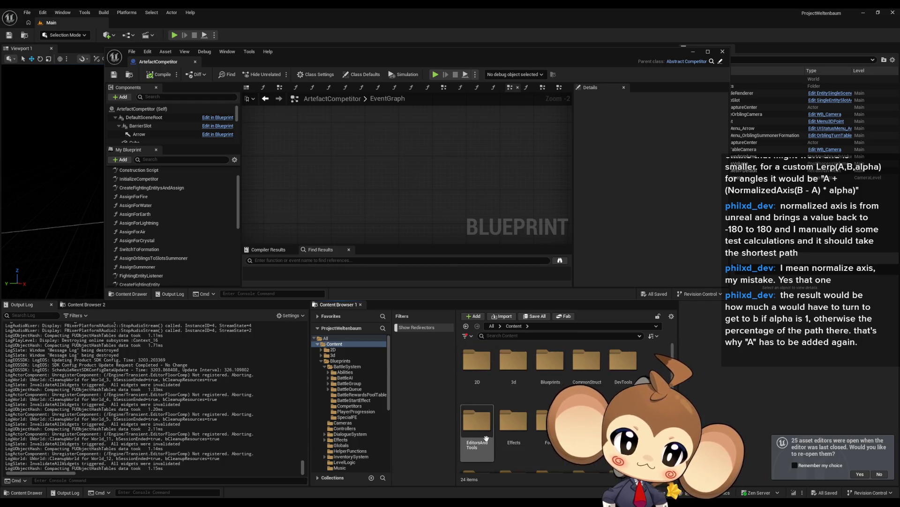
{"action": "double_click", "coordinate": [562, 358]}
{"action": "double_click", "coordinate": [478, 362]}
{"action": "left_click", "coordinate": [479, 366]}
{"action": "double_click", "coordinate": [478, 366]}
{"action": "double_click", "coordinate": [585, 367]}
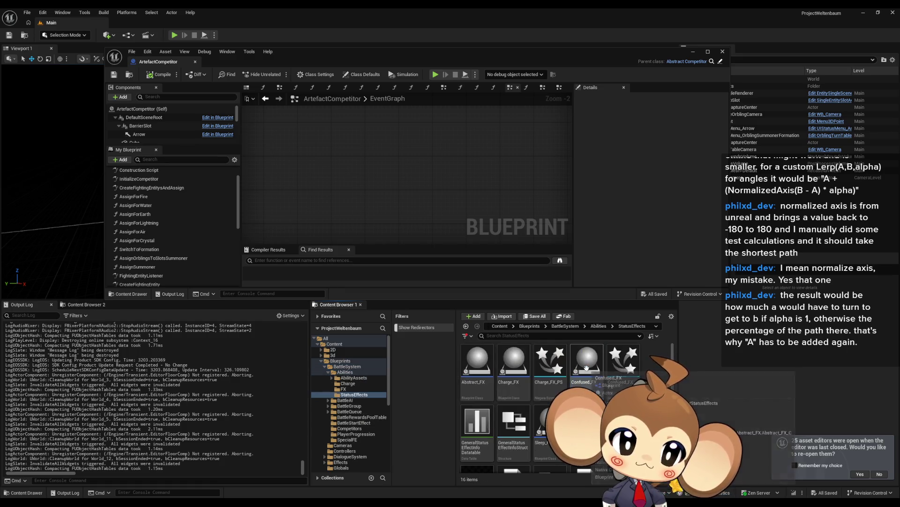
{"action": "left_click", "coordinate": [599, 326]}
{"action": "left_click", "coordinate": [605, 334]}
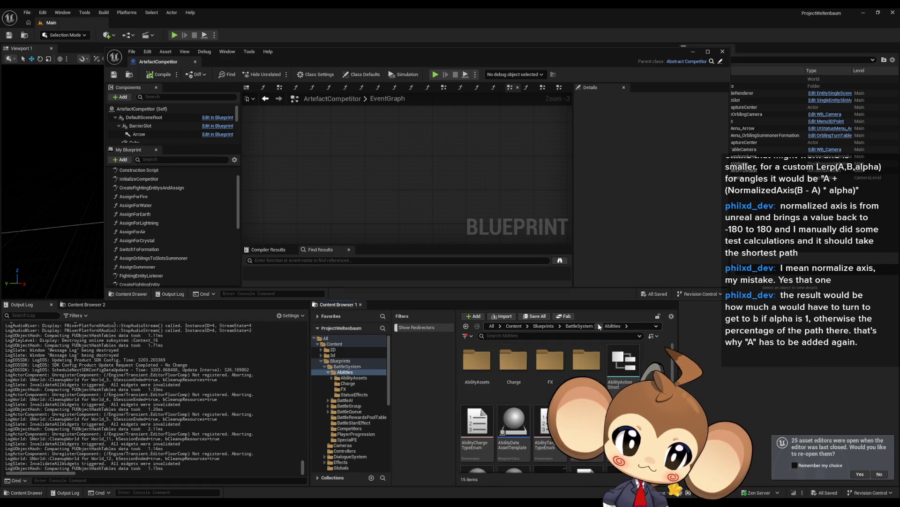
{"action": "double_click", "coordinate": [478, 362]}
{"action": "double_click", "coordinate": [587, 425]}
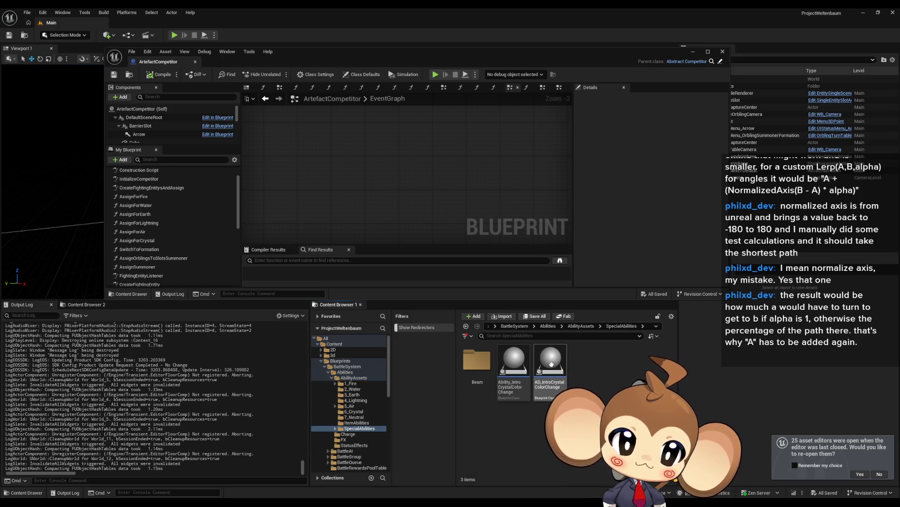
{"action": "double_click", "coordinate": [514, 361]}
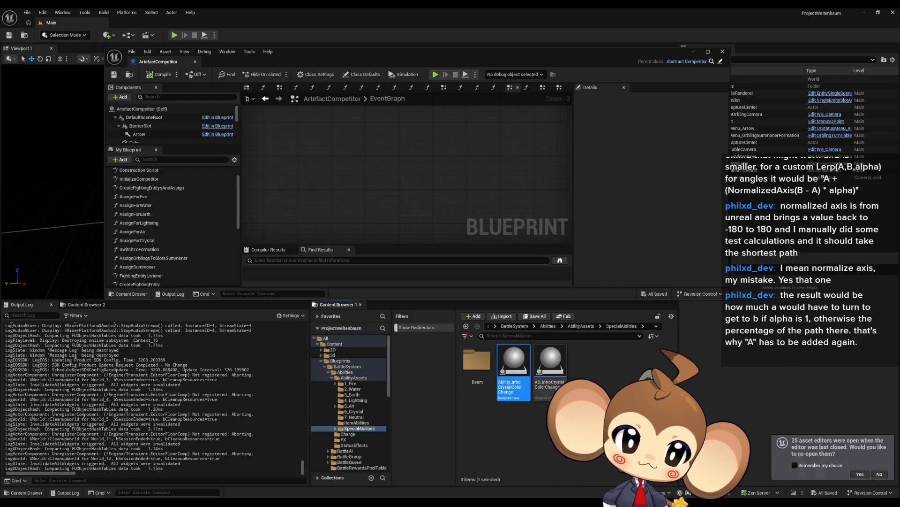
- Maximize the editor and remove Switch on Int output pins 12, 11 and 10
{"action": "double_click", "coordinate": [397, 58]}
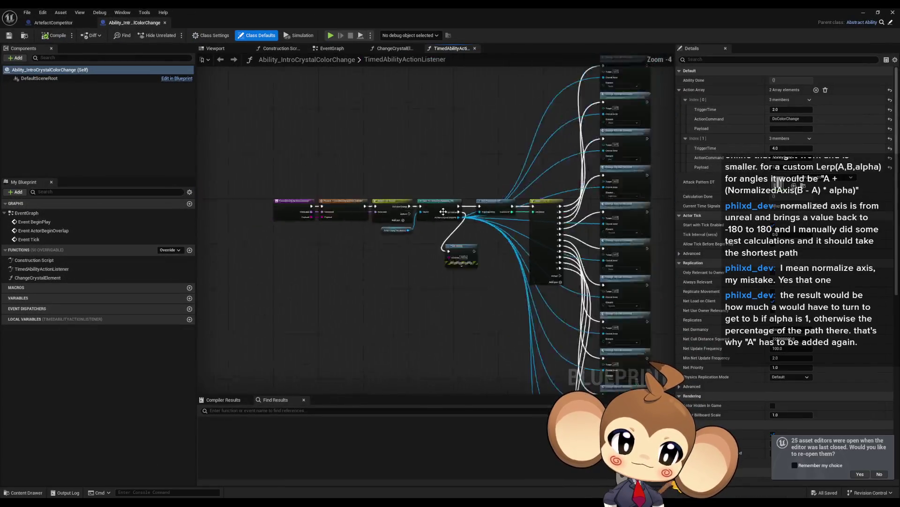
{"action": "scroll", "coordinate": [525, 225], "scroll_direction": "down", "scroll_amount": 3}
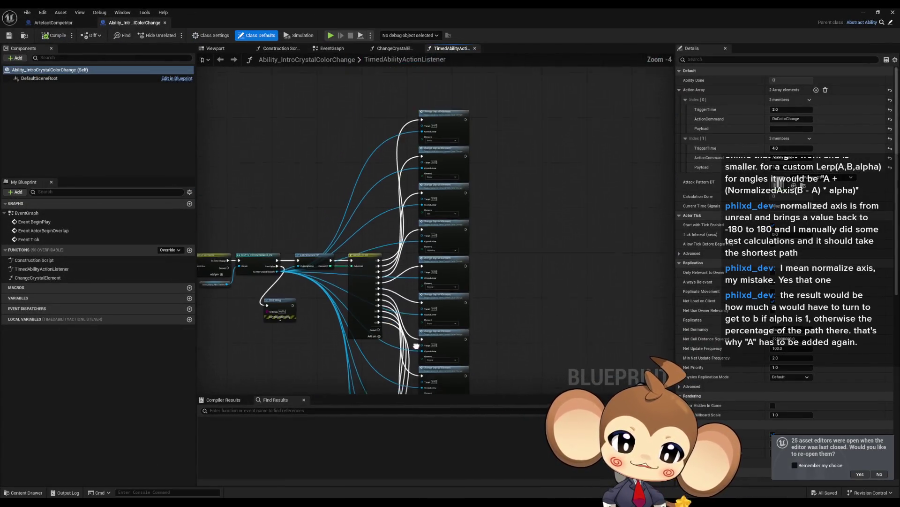
{"action": "left_click", "coordinate": [396, 178]}
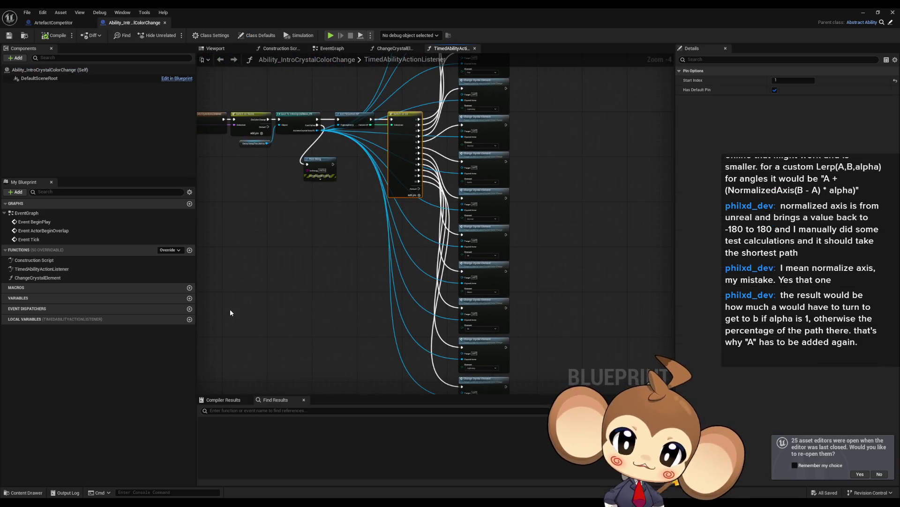
{"action": "scroll", "coordinate": [376, 213], "scroll_direction": "up", "scroll_amount": 4}
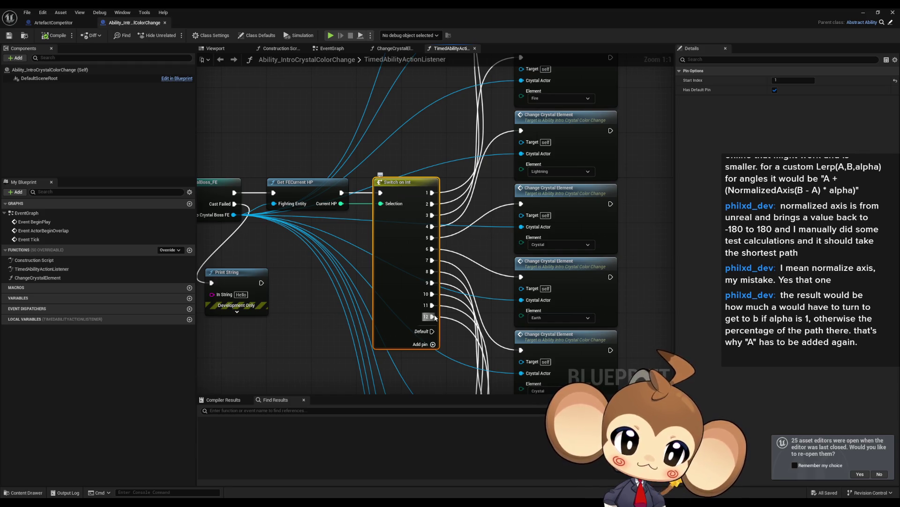
{"action": "right_click", "coordinate": [432, 317]}
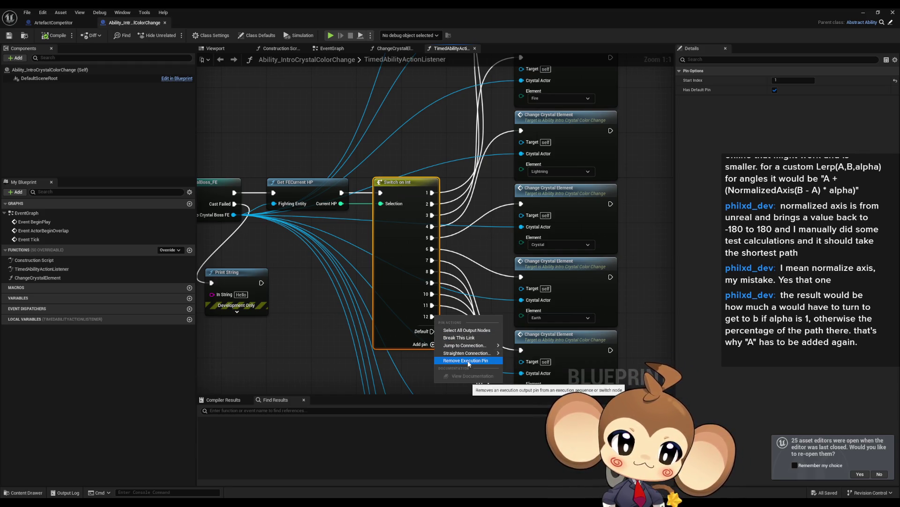
{"action": "left_click", "coordinate": [465, 361]}
{"action": "right_click", "coordinate": [430, 305]}
{"action": "left_click", "coordinate": [449, 351]}
{"action": "right_click", "coordinate": [431, 293]}
{"action": "left_click", "coordinate": [449, 340]}
- Remove output pins 9, 8 and 7, leaving only outputs 1 to 6
{"action": "right_click", "coordinate": [432, 282]}
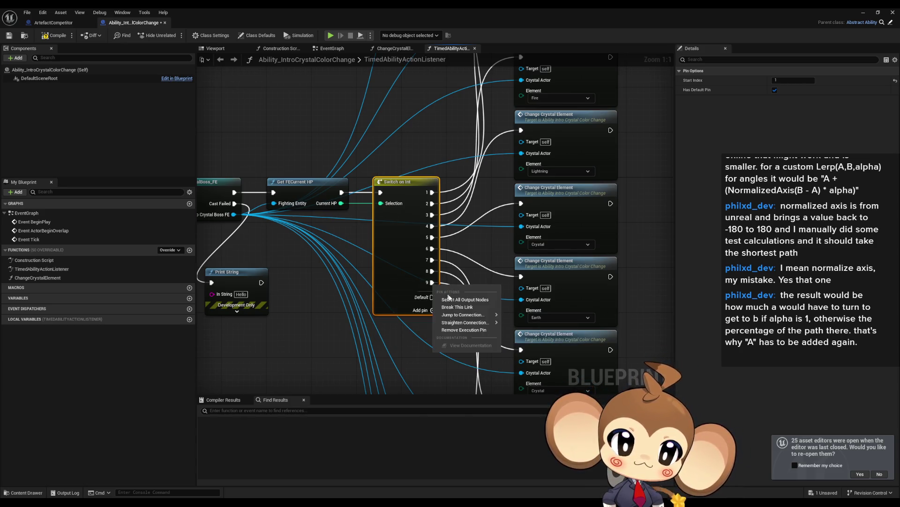
{"action": "left_click", "coordinate": [449, 328]}
{"action": "right_click", "coordinate": [432, 276]}
{"action": "left_click", "coordinate": [449, 323]}
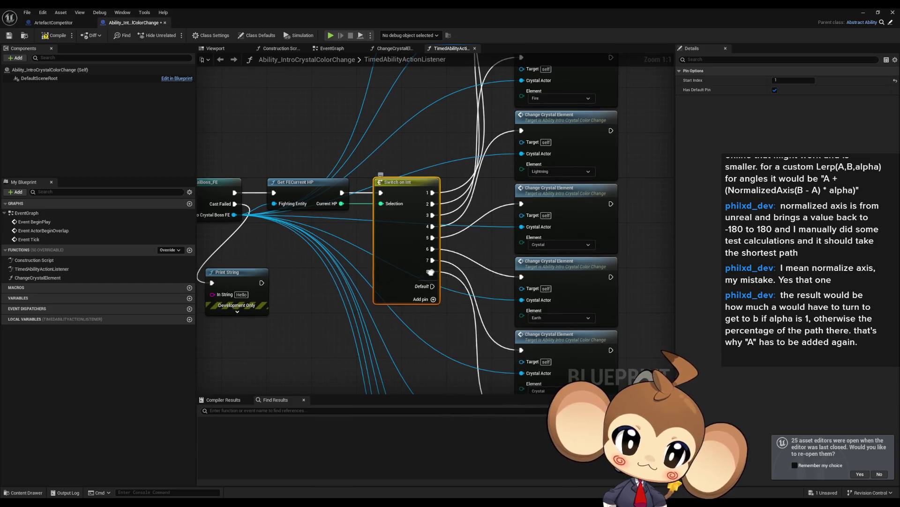
{"action": "right_click", "coordinate": [430, 259]}
{"action": "left_click", "coordinate": [449, 305]}
{"action": "scroll", "coordinate": [445, 312], "scroll_direction": "down", "scroll_amount": 6}
{"action": "left_click_drag", "start_coordinate": [433, 263], "coordinate": [497, 370]}
{"action": "scroll", "coordinate": [483, 268], "scroll_direction": "up", "scroll_amount": 5}
{"action": "mouse_move", "coordinate": [415, 195]}
{"action": "left_mouse_down"}
{"action": "mouse_move", "coordinate": [416, 279]}
{"action": "mouse_move", "coordinate": [405, 206]}
{"action": "left_mouse_up"}
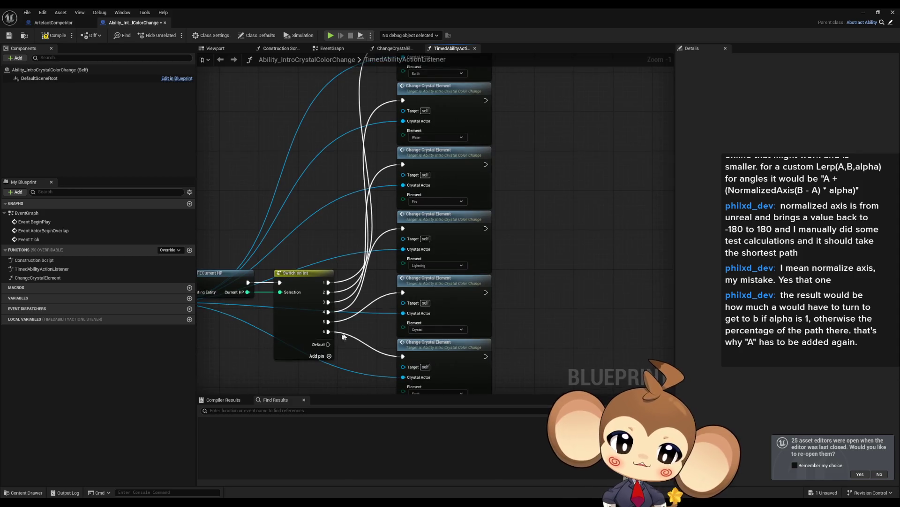
- Set the bottom Change Crystal Element node to Fire and the one above it to Air
{"action": "left_click_drag", "start_coordinate": [338, 312], "coordinate": [338, 257]}
{"action": "left_click", "coordinate": [417, 333]}
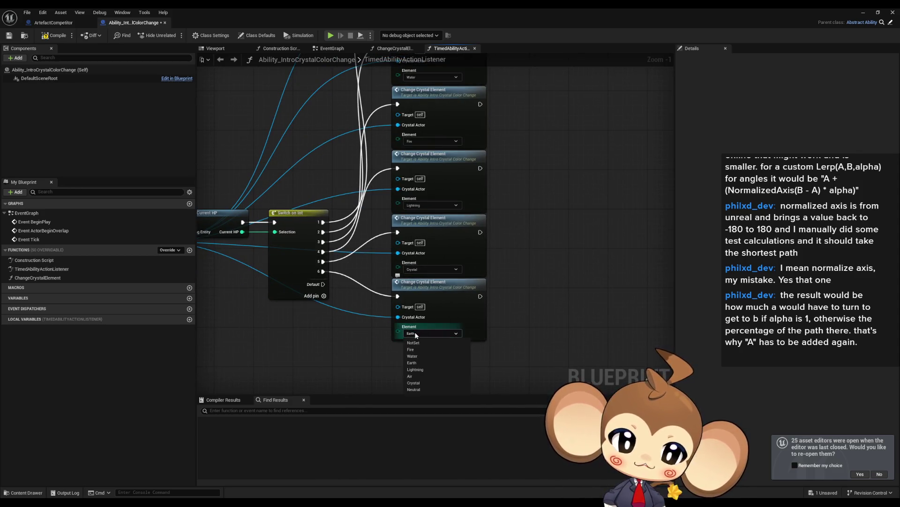
{"action": "left_click", "coordinate": [417, 333]}
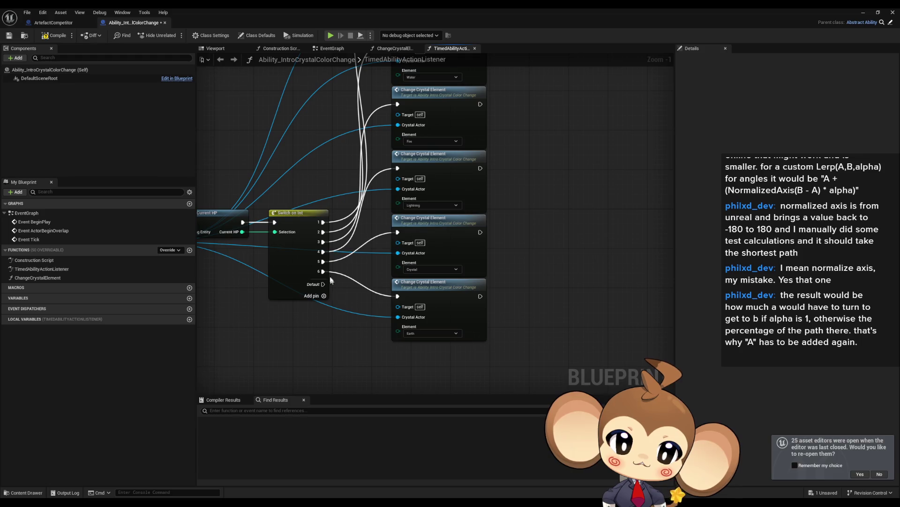
{"action": "left_click", "coordinate": [409, 333]}
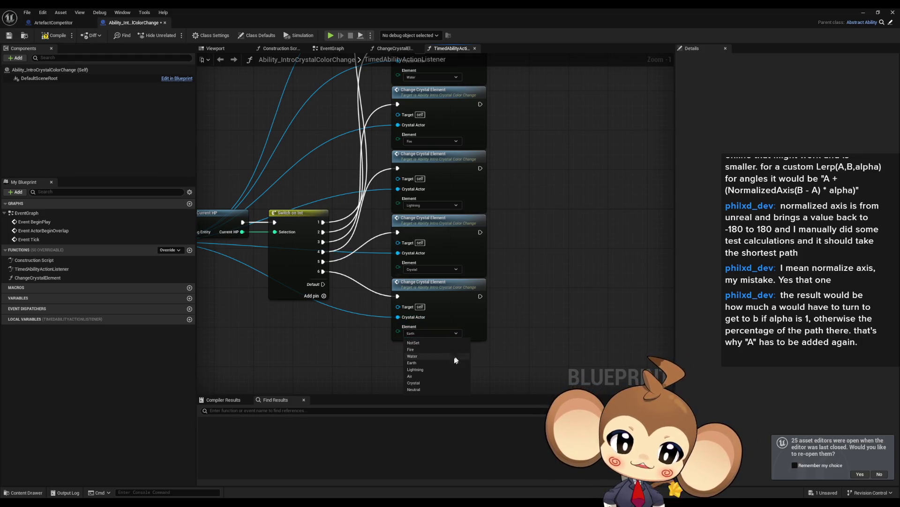
{"action": "left_click", "coordinate": [417, 350]}
{"action": "left_click_drag", "start_coordinate": [386, 266], "coordinate": [399, 282]}
{"action": "left_click", "coordinate": [432, 285]}
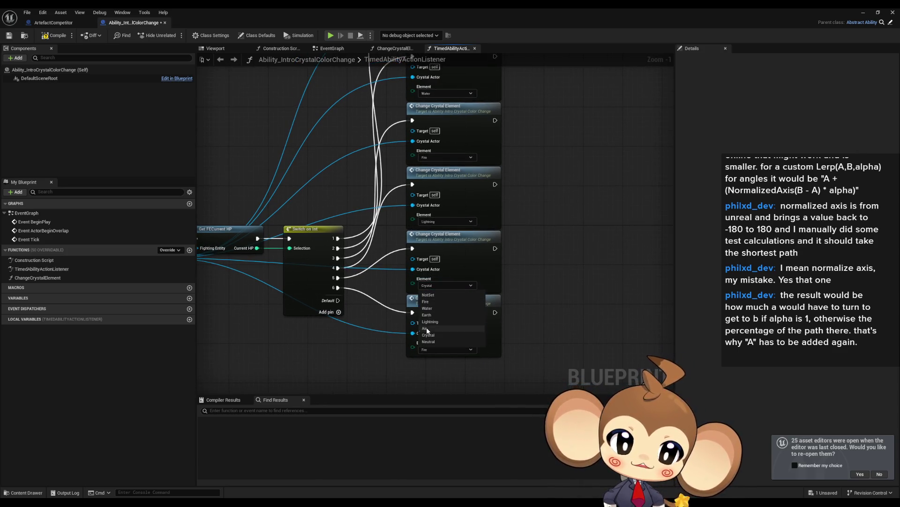
{"action": "left_click", "coordinate": [426, 328]}
- Set the next two Change Crystal Element nodes up to Earth and Lightning
{"action": "left_click_drag", "start_coordinate": [335, 284], "coordinate": [332, 319]}
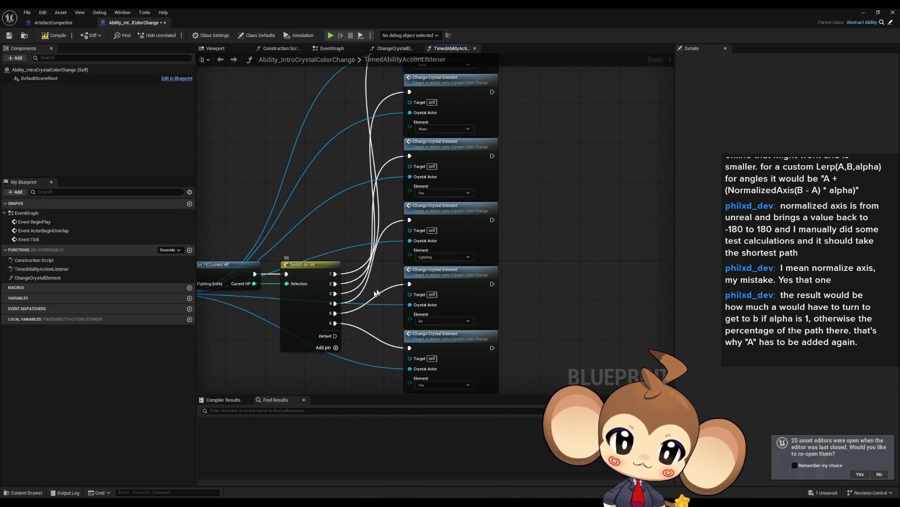
{"action": "left_click", "coordinate": [426, 257]}
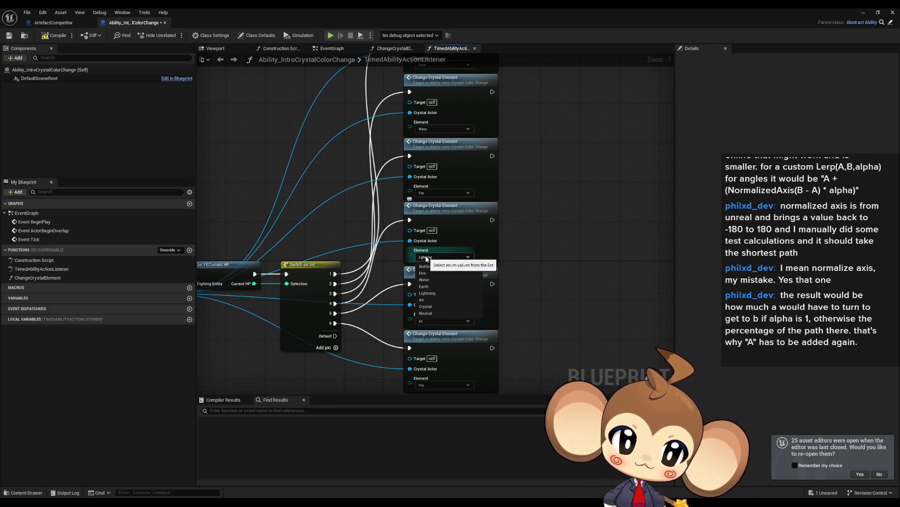
{"action": "left_click", "coordinate": [424, 286]}
{"action": "left_click_drag", "start_coordinate": [438, 207], "coordinate": [439, 266]}
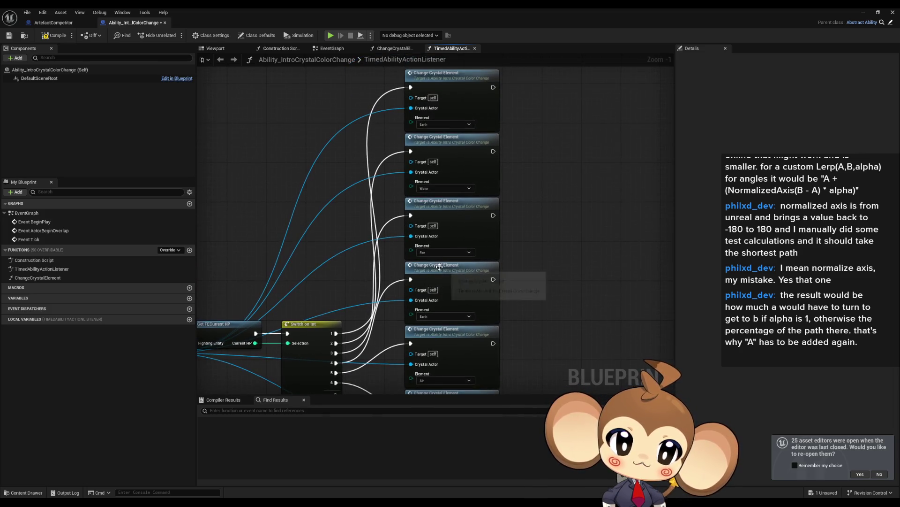
{"action": "left_click", "coordinate": [437, 252]}
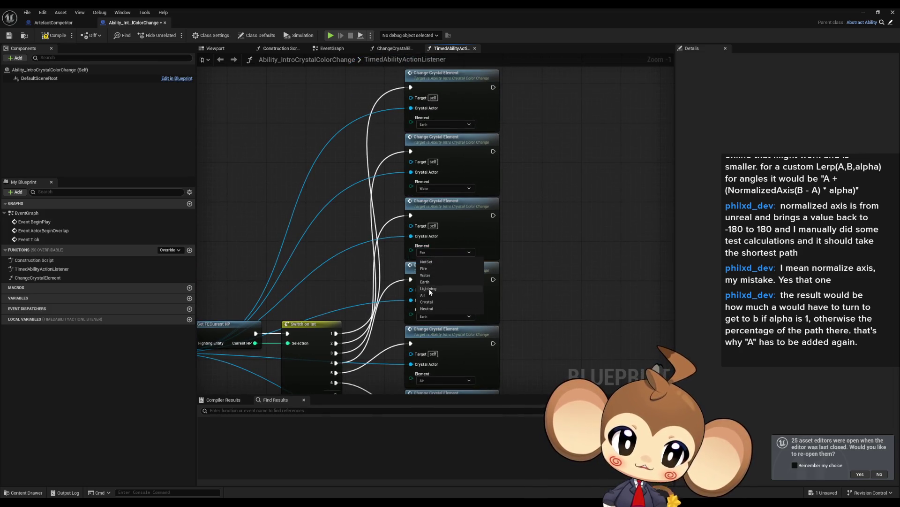
{"action": "left_click", "coordinate": [430, 292]}
- Keep the second node on Water and set the top node to Crystal
{"action": "left_click_drag", "start_coordinate": [414, 215], "coordinate": [418, 272]}
{"action": "left_click", "coordinate": [430, 247]}
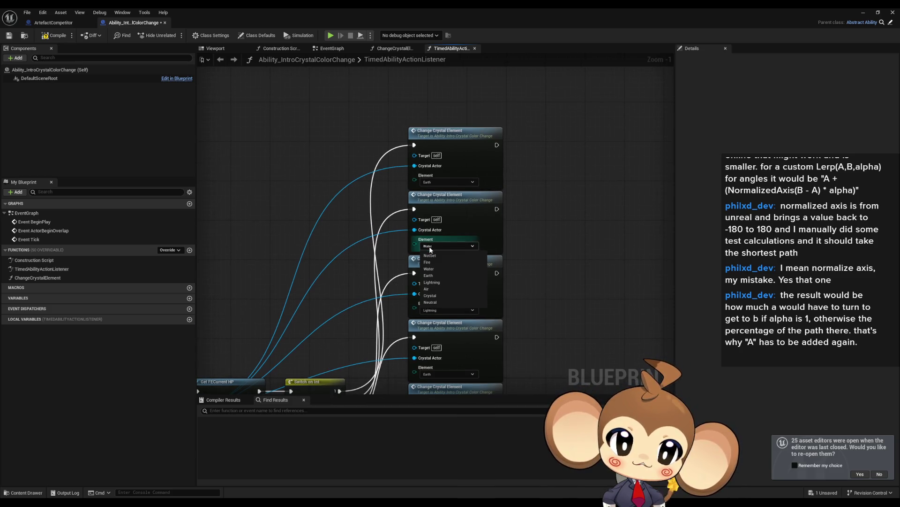
{"action": "left_click", "coordinate": [435, 182]}
{"action": "left_click", "coordinate": [435, 182]}
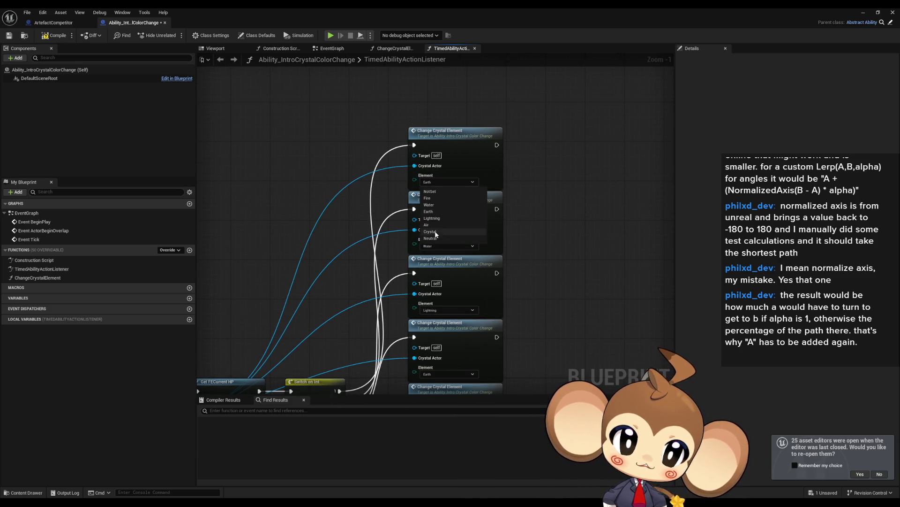
{"action": "left_click", "coordinate": [430, 232]}
- Locate the Print String node near Get FECurrent HP and delete it
{"action": "scroll", "coordinate": [304, 235], "scroll_direction": "down", "scroll_amount": 1}
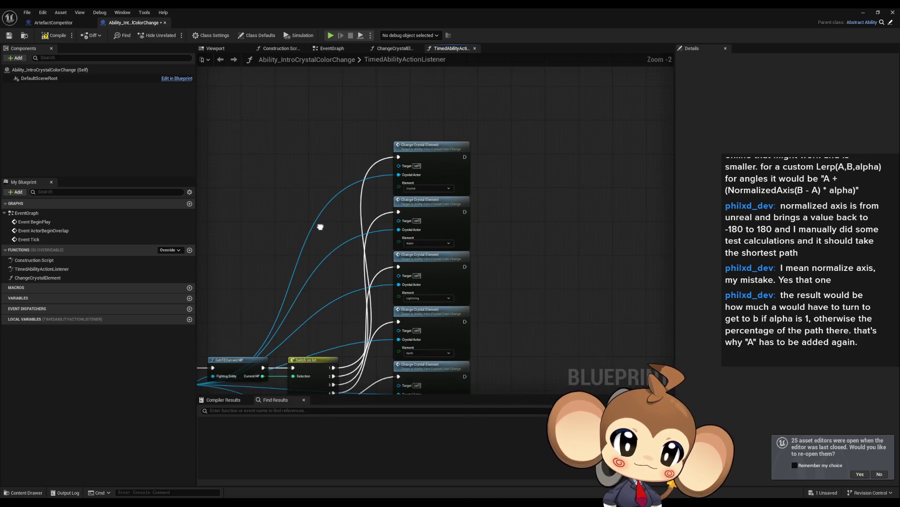
{"action": "left_click_drag", "start_coordinate": [319, 228], "coordinate": [300, 176]}
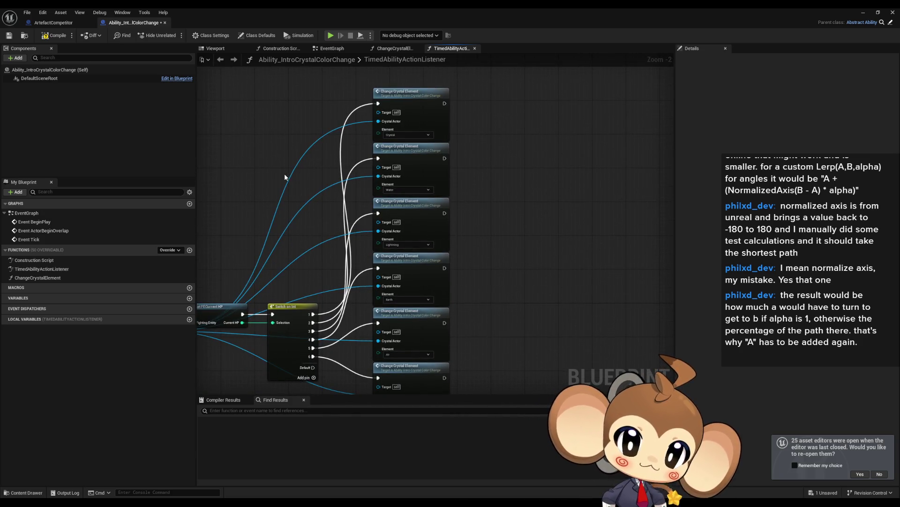
{"action": "scroll", "coordinate": [284, 177], "scroll_direction": "down", "scroll_amount": 1}
{"action": "mouse_move", "coordinate": [298, 145]}
{"action": "left_mouse_down"}
{"action": "mouse_move", "coordinate": [367, 107]}
{"action": "mouse_move", "coordinate": [404, 347]}
{"action": "left_mouse_up"}
{"action": "left_click_drag", "start_coordinate": [435, 317], "coordinate": [427, 332]}
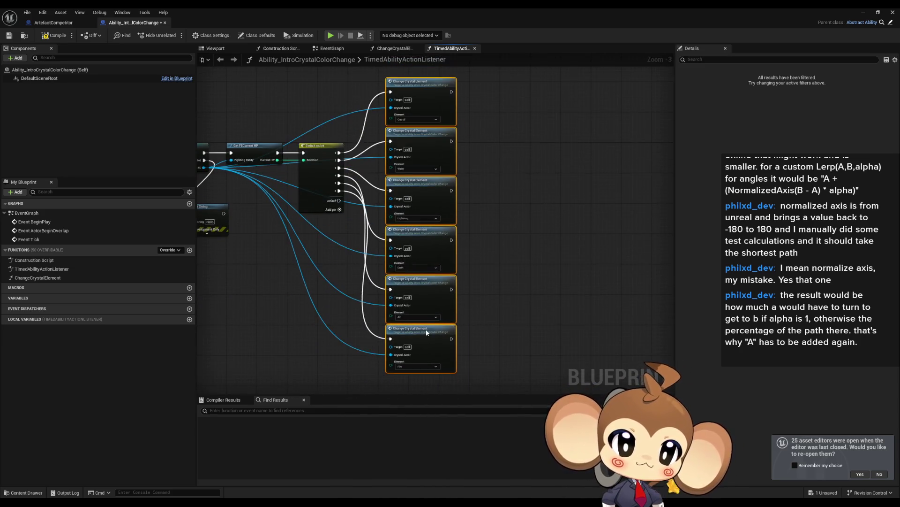
{"action": "left_click", "coordinate": [326, 246]}
{"action": "left_click_drag", "start_coordinate": [326, 247], "coordinate": [447, 255]}
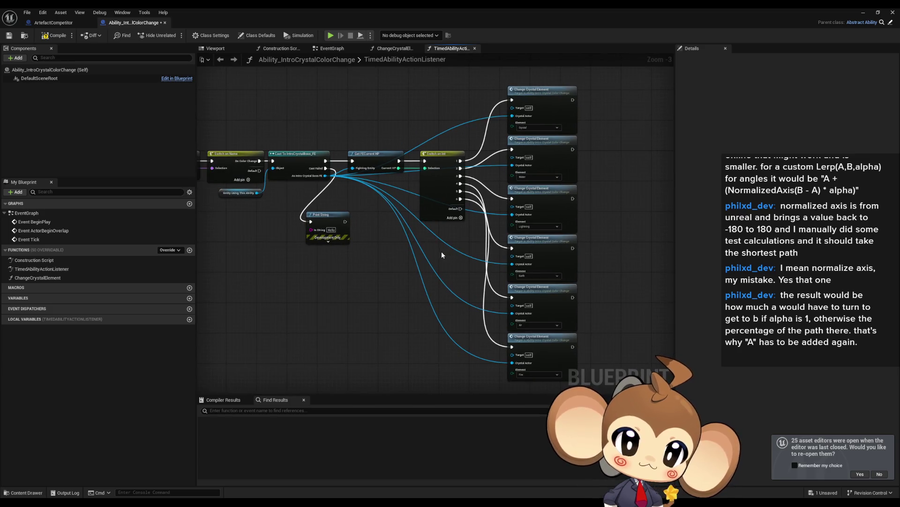
{"action": "left_click", "coordinate": [349, 239]}
{"action": "key", "text": "Delete"}
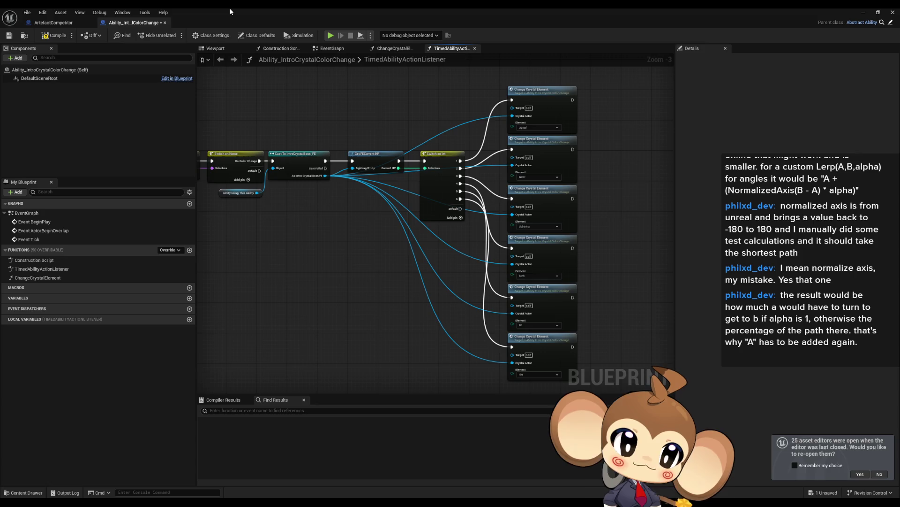
- Restore the Blueprint editor to a smaller window so the level editor shows
{"action": "double_click", "coordinate": [262, 12]}
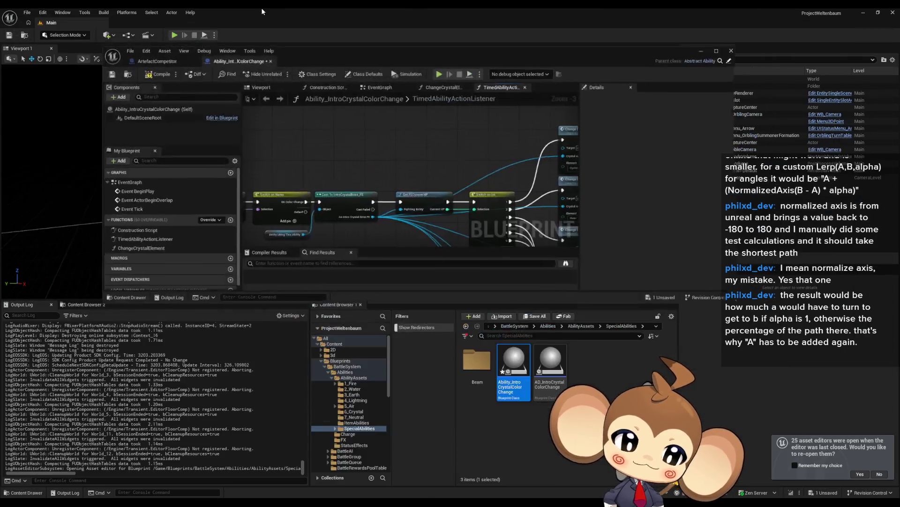
- Browse to Blueprints > Stats > PresetStats > BossPresets and open IntroBoss_Crystal
{"action": "left_click", "coordinate": [516, 327]}
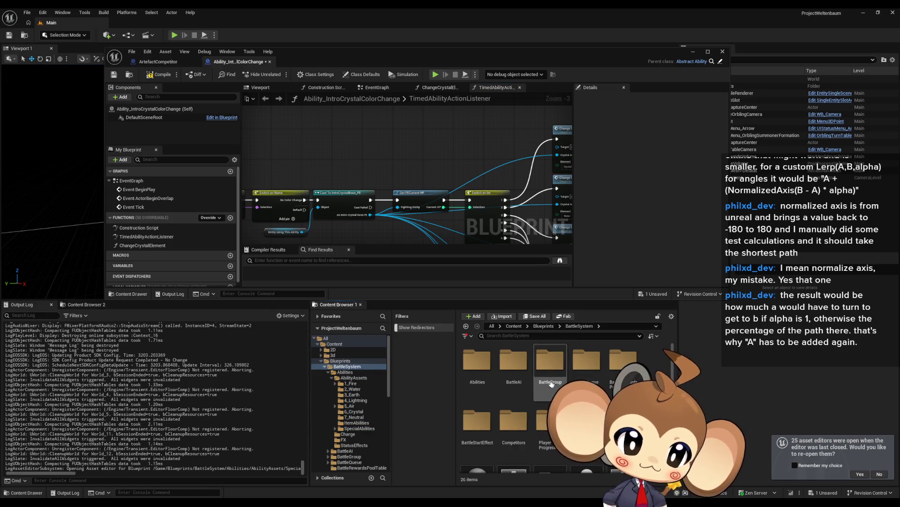
{"action": "left_click", "coordinate": [543, 326]}
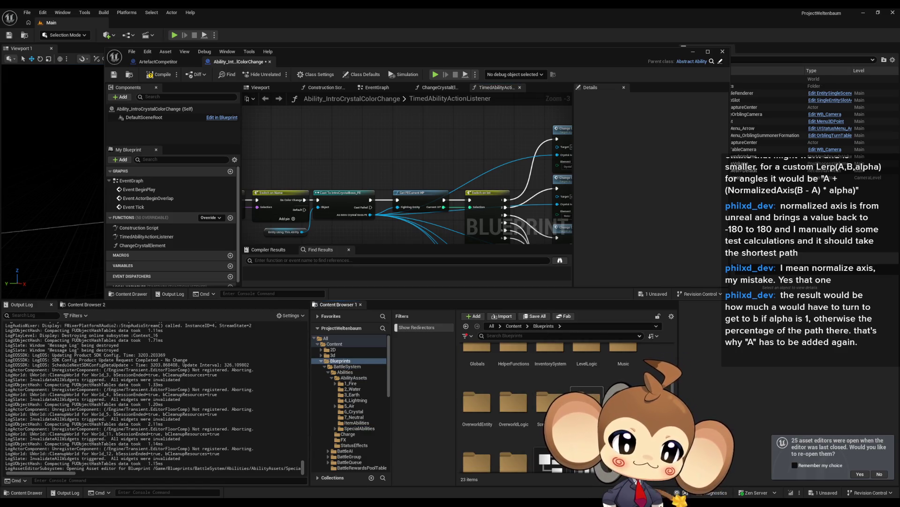
{"action": "double_click", "coordinate": [586, 402]}
{"action": "double_click", "coordinate": [508, 358]}
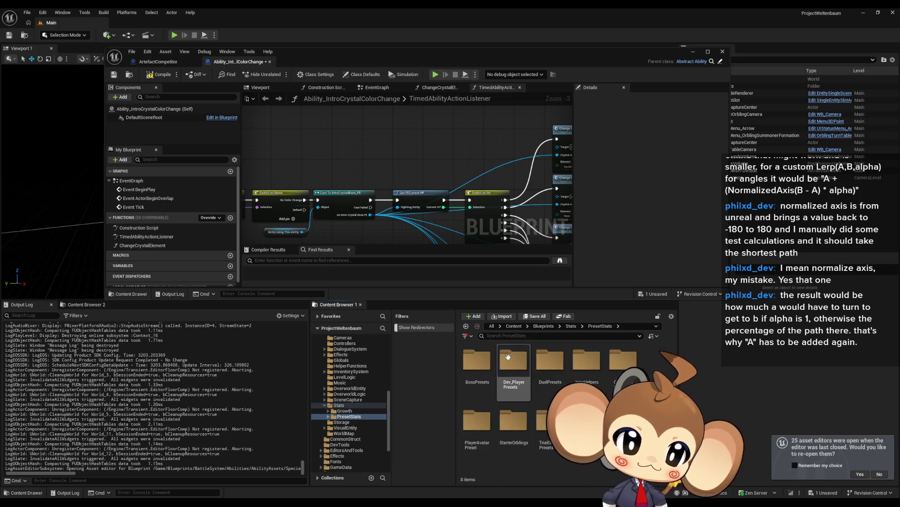
{"action": "double_click", "coordinate": [477, 360]}
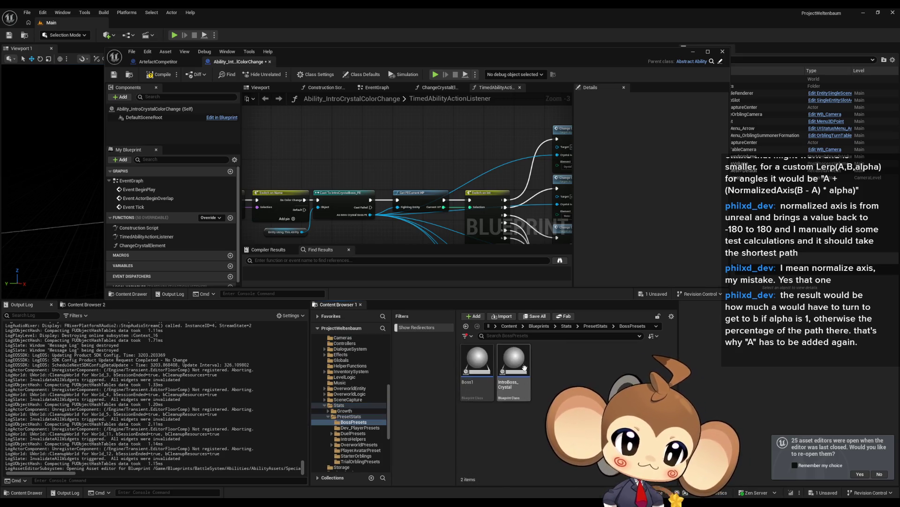
{"action": "double_click", "coordinate": [514, 363]}
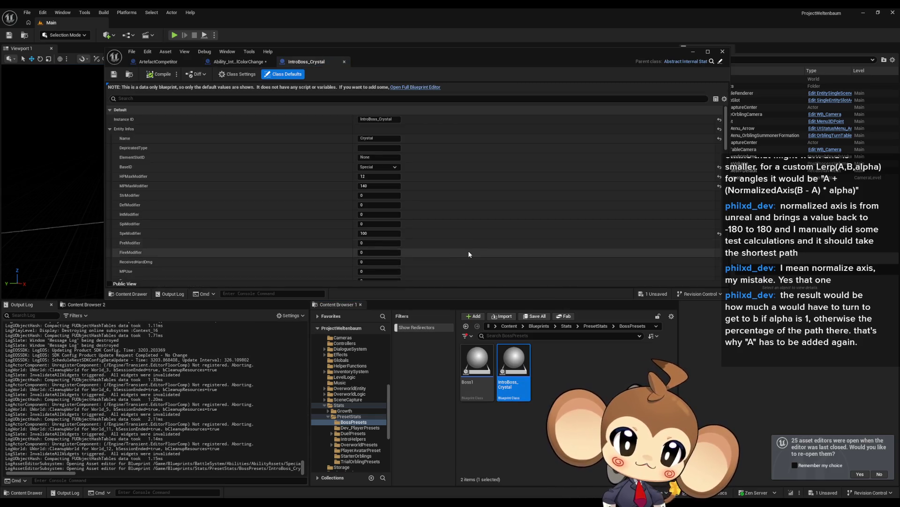
- Change IntroBoss_Crystal's HPMaxModifier from 12 to 6
{"action": "left_click", "coordinate": [377, 177]}
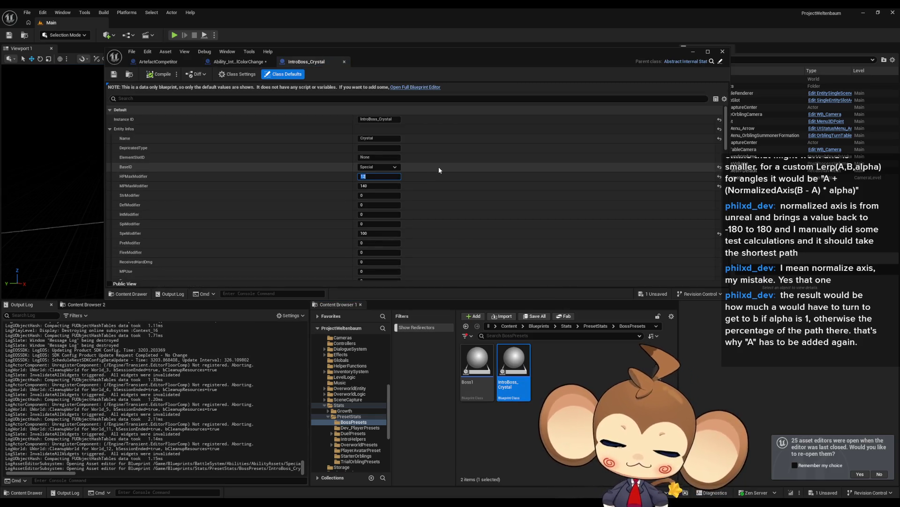
{"action": "type", "text": "6"}
{"action": "key", "text": "Return"}
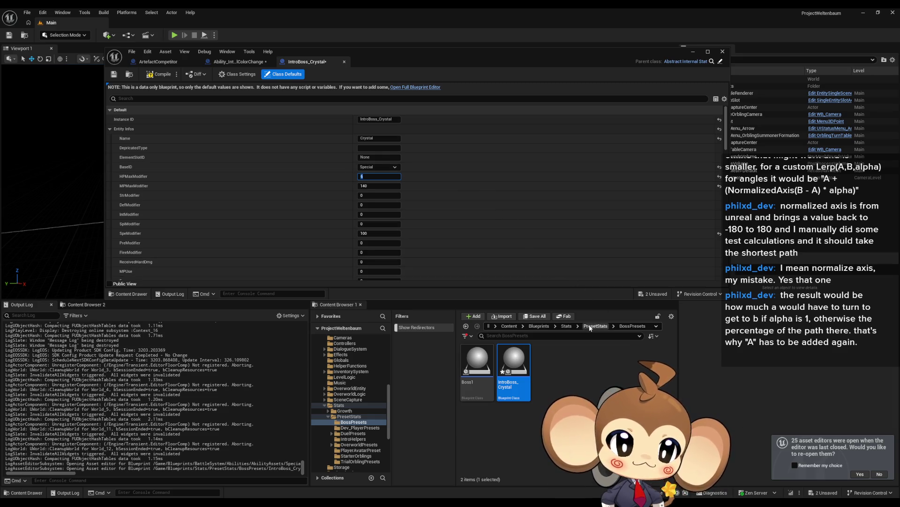
{"action": "left_click", "coordinate": [539, 326]}
- Open the IntroCrystalBoss_FE Blueprint from BattleSystem > SpecialFE, maximized
{"action": "scroll", "coordinate": [516, 422], "scroll_direction": "up", "scroll_amount": 2}
{"action": "double_click", "coordinate": [470, 372]}
{"action": "double_click", "coordinate": [488, 377]}
{"action": "double_click", "coordinate": [488, 378]}
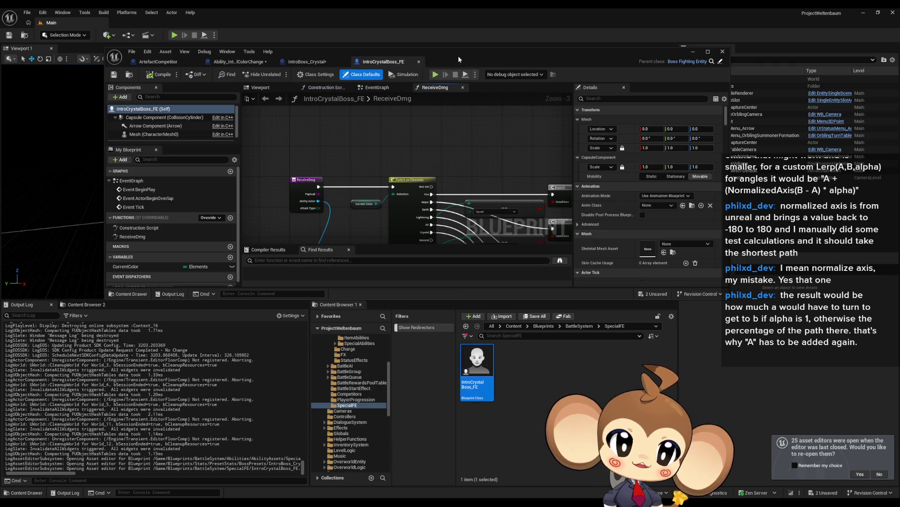
{"action": "double_click", "coordinate": [458, 56]}
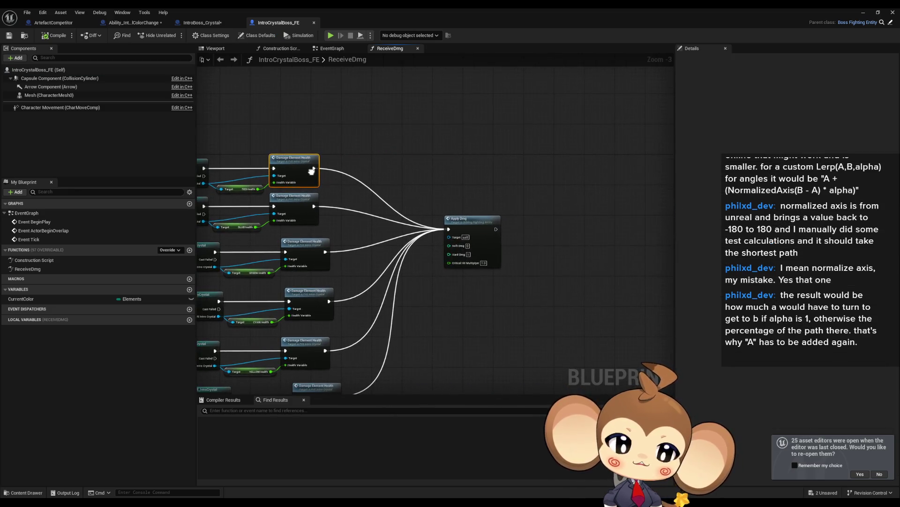
- Change DamageElementHealth's added amount from 0.5 to 1.0, compile and save, then play-test
{"action": "scroll", "coordinate": [333, 181], "scroll_direction": "up", "scroll_amount": 3}
{"action": "left_click", "coordinate": [553, 281]}
{"action": "left_click_drag", "start_coordinate": [422, 187], "coordinate": [531, 194]}
{"action": "double_click", "coordinate": [385, 157]}
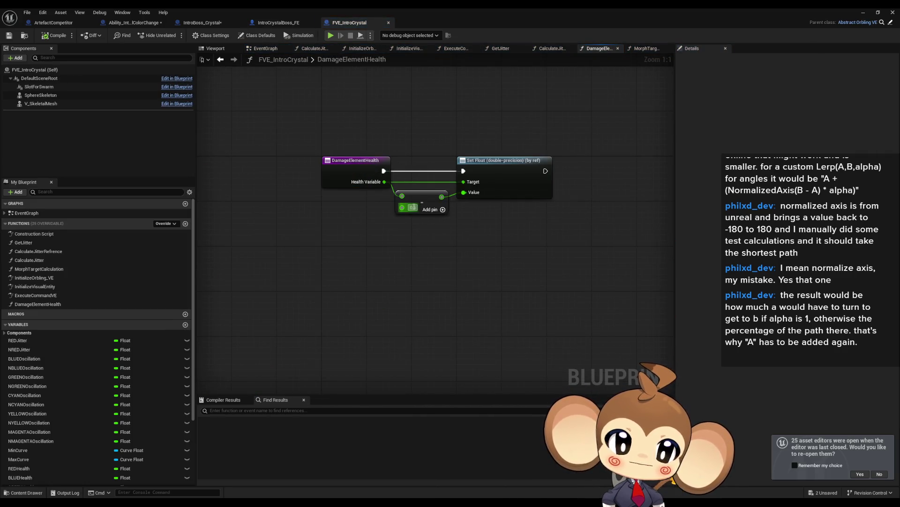
{"action": "type", "text": "1"}
{"action": "key", "text": "Return"}
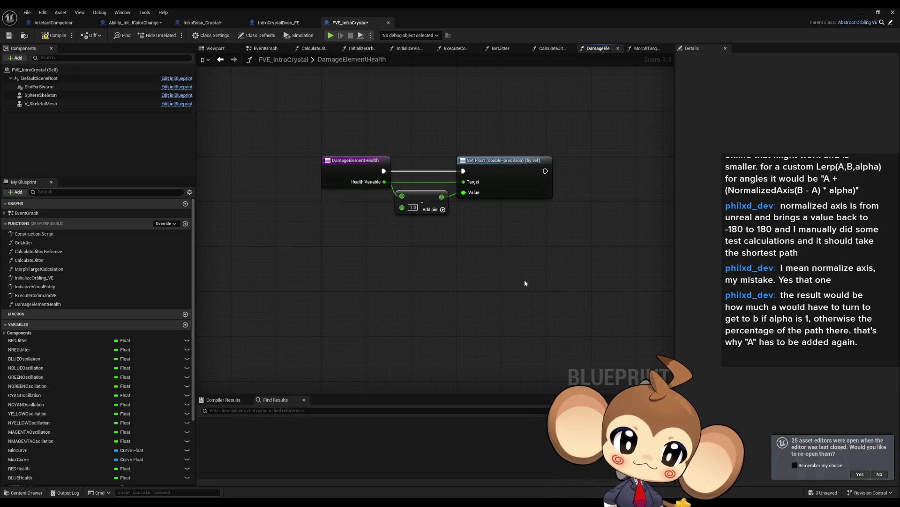
{"action": "left_click", "coordinate": [56, 35]}
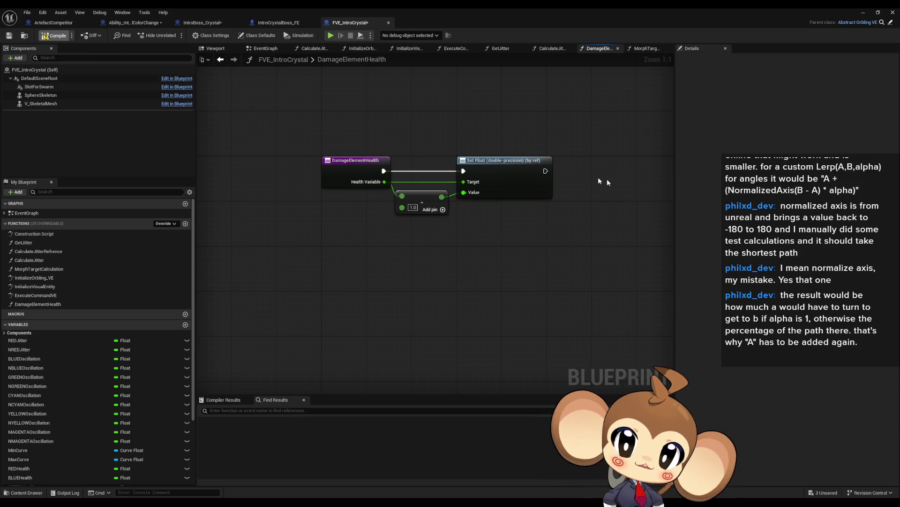
{"action": "left_click", "coordinate": [862, 14]}
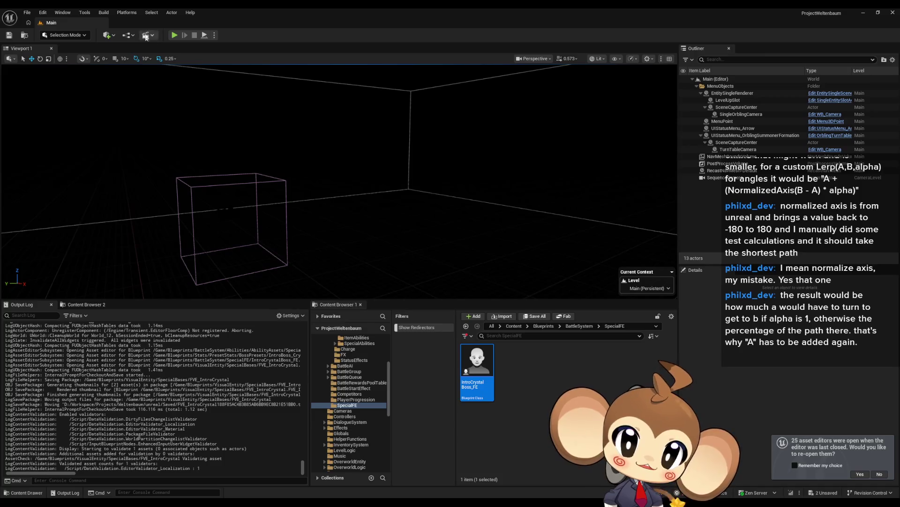
{"action": "left_click", "coordinate": [177, 35]}
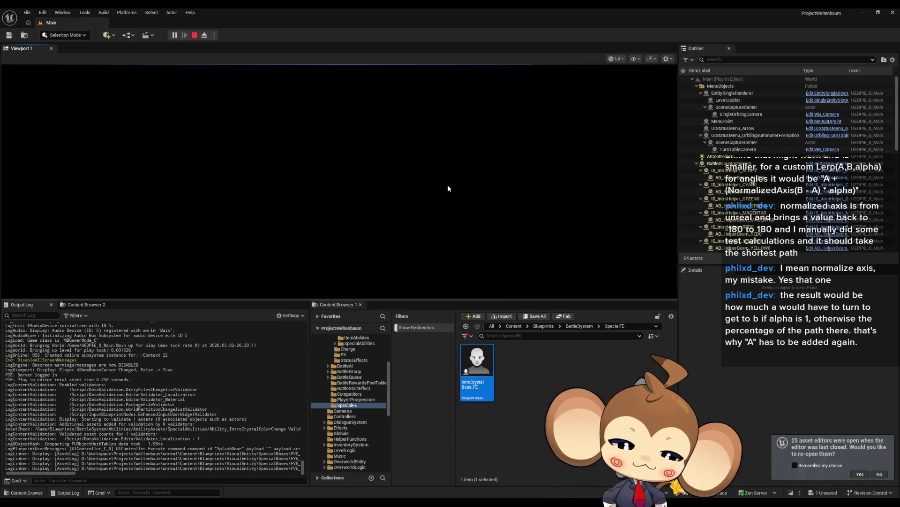
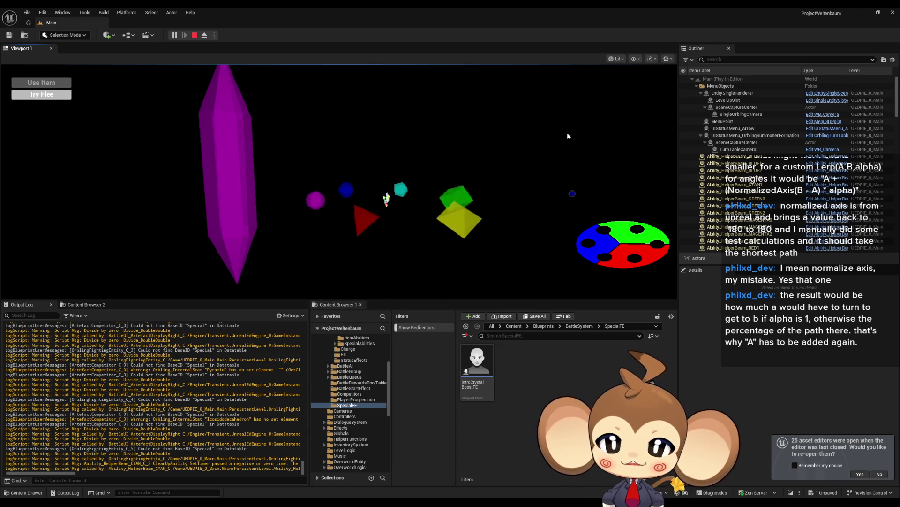
- End the play-test, close the runtime error log, restart and stop, then bring FVE_IntroCrystal forward
{"action": "left_click", "coordinate": [193, 36]}
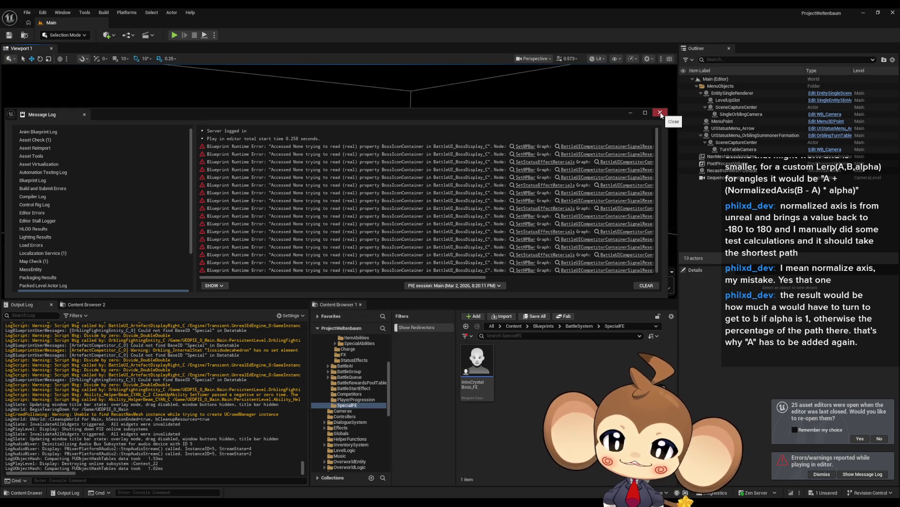
{"action": "left_click", "coordinate": [661, 113]}
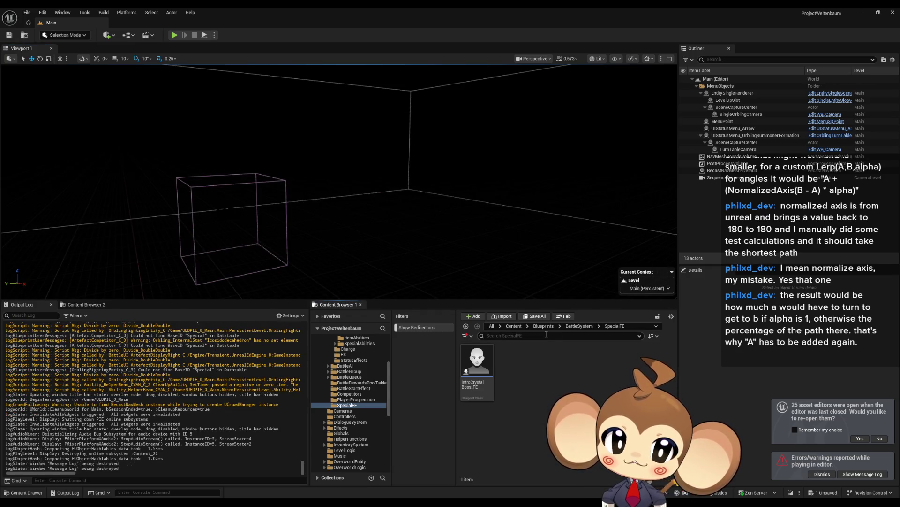
{"action": "left_click", "coordinate": [175, 36]}
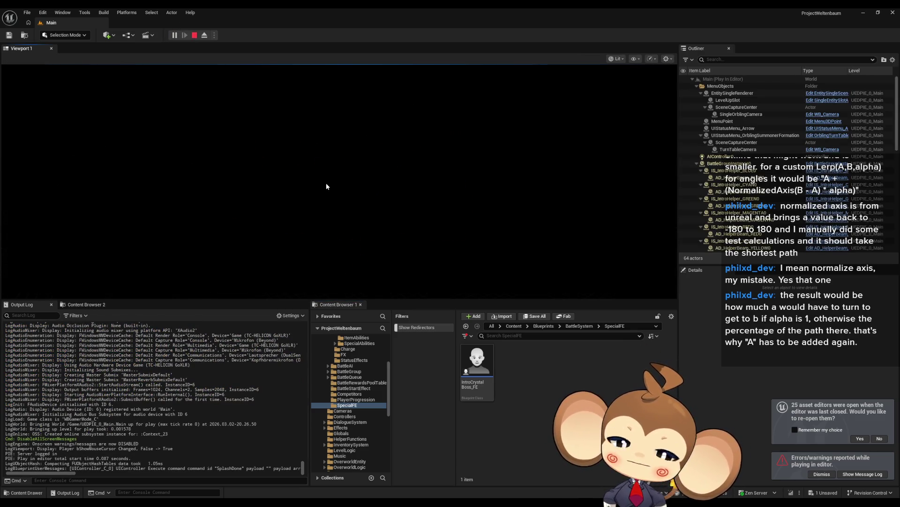
{"action": "left_click", "coordinate": [194, 35]}
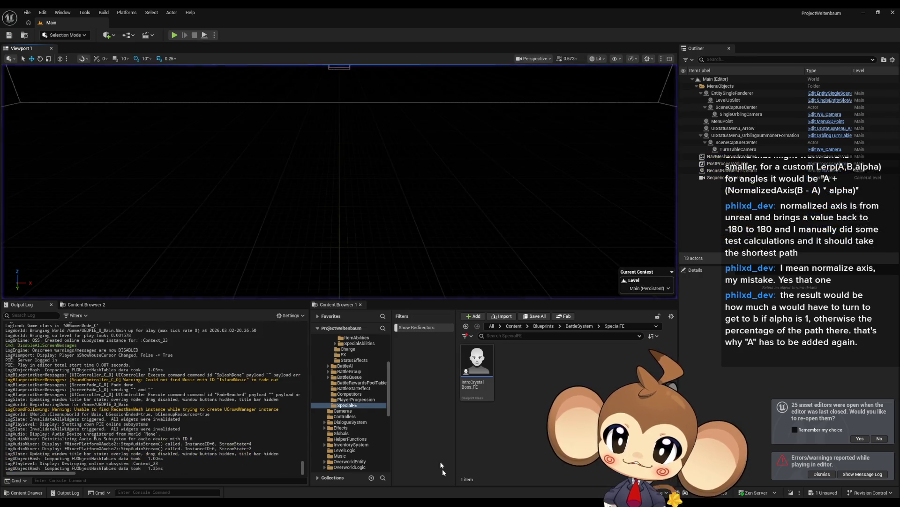
{"action": "mouse_move", "coordinate": [375, 482]}
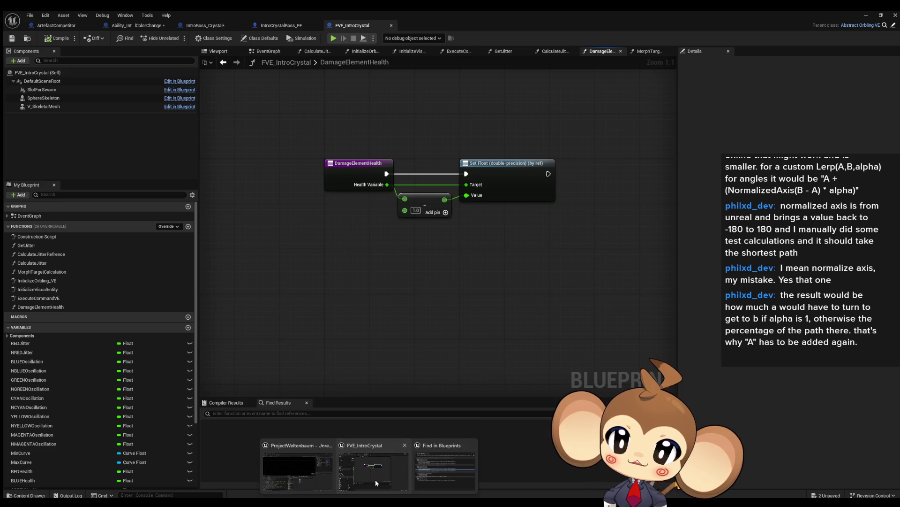
{"action": "left_click", "coordinate": [375, 482]}
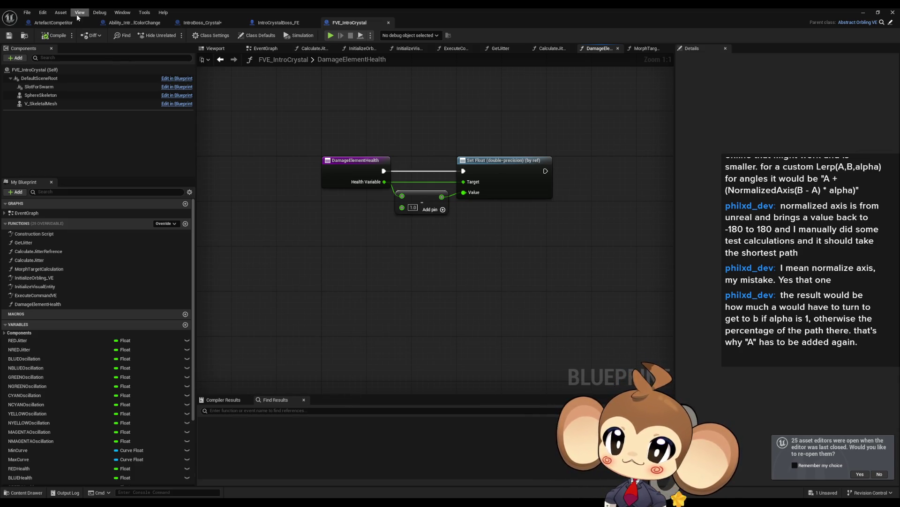
- Review IntroCrystalBoss_FE's ReceiveDmg graph, then switch to ArtefactCompetitor's EventGraph
{"action": "left_click", "coordinate": [206, 22]}
{"action": "left_click", "coordinate": [263, 24]}
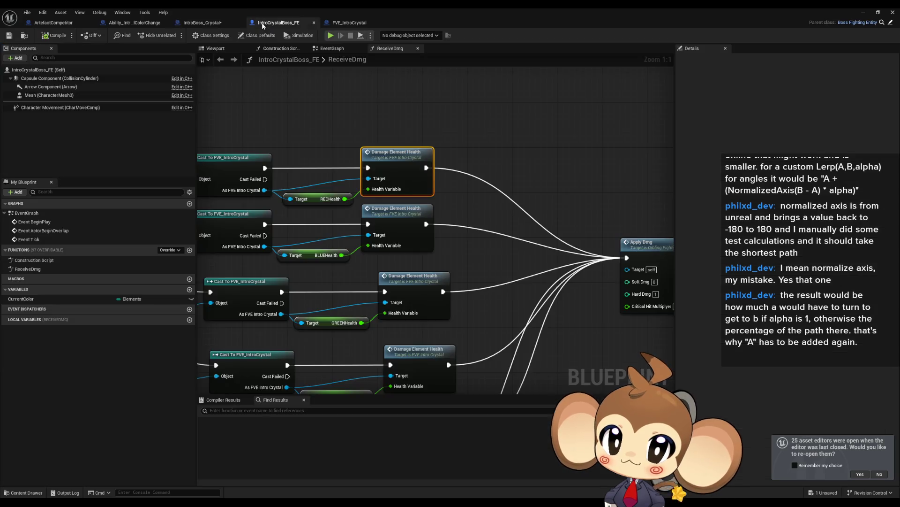
{"action": "scroll", "coordinate": [503, 214], "scroll_direction": "down", "scroll_amount": 3}
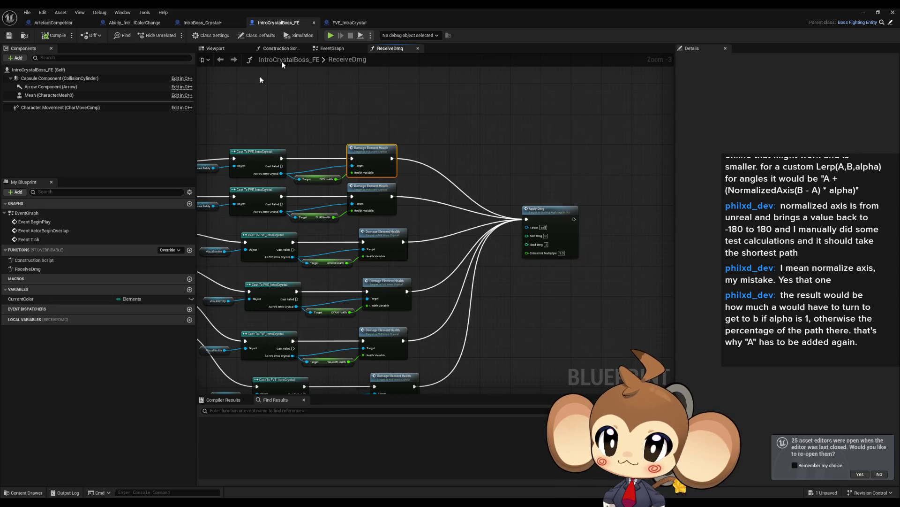
{"action": "left_click", "coordinate": [54, 23]}
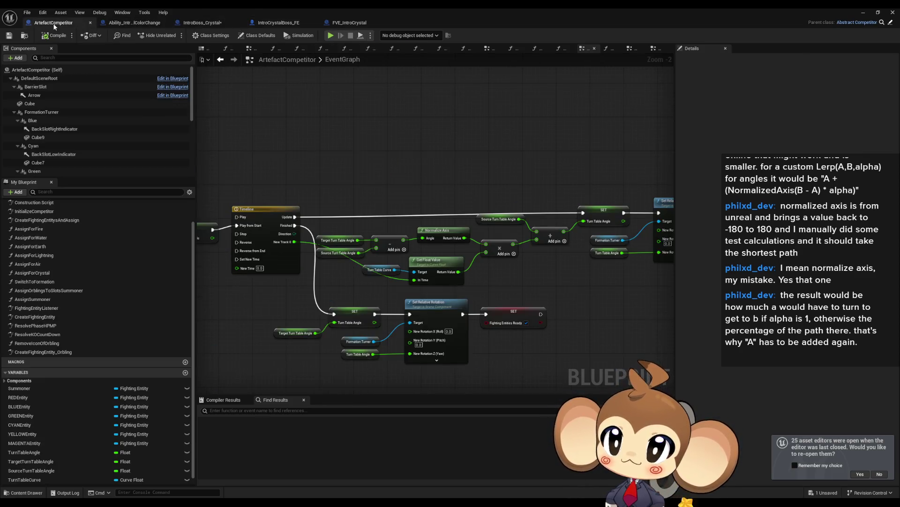
- Drill down from SwitchToFormation through AssignForFire into the AssignOrblingsToSlotsSummoner function graph
{"action": "left_click_drag", "start_coordinate": [318, 271], "coordinate": [405, 271]}
{"action": "scroll", "coordinate": [77, 297], "scroll_direction": "up", "scroll_amount": 2}
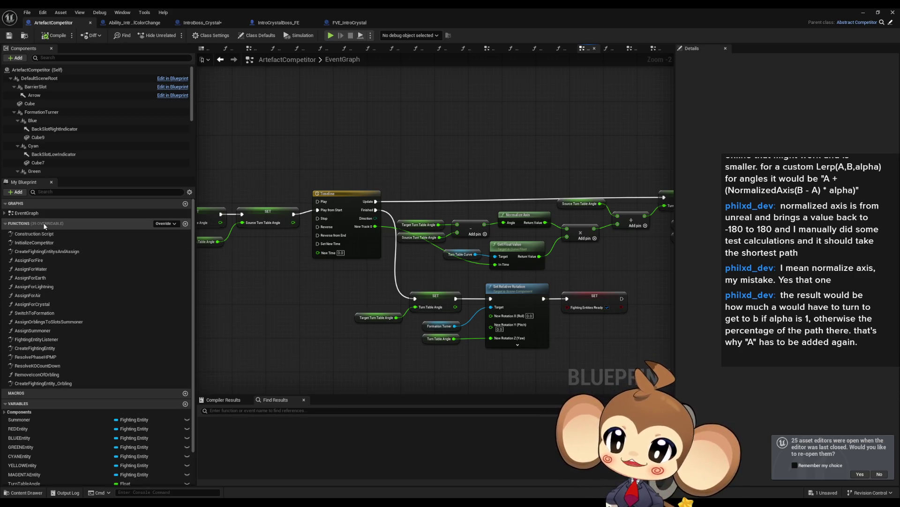
{"action": "left_click_drag", "start_coordinate": [472, 270], "coordinate": [422, 241]}
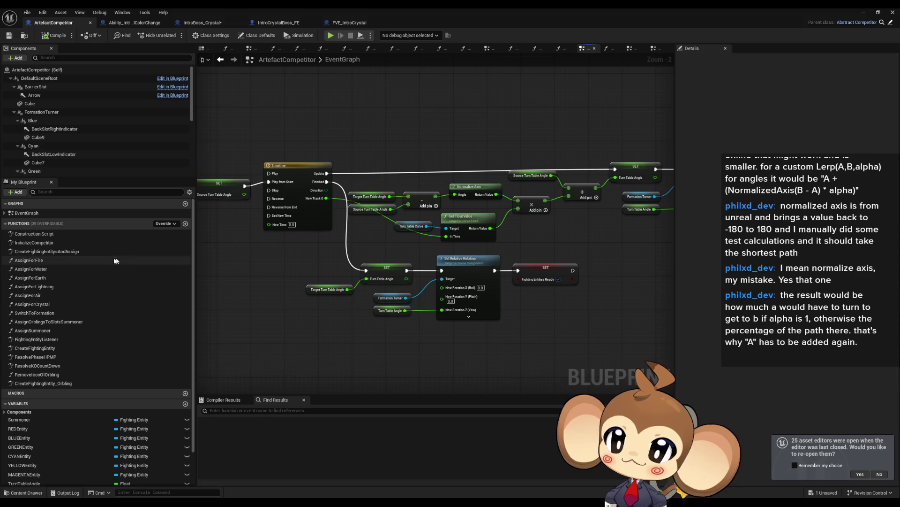
{"action": "double_click", "coordinate": [37, 313]}
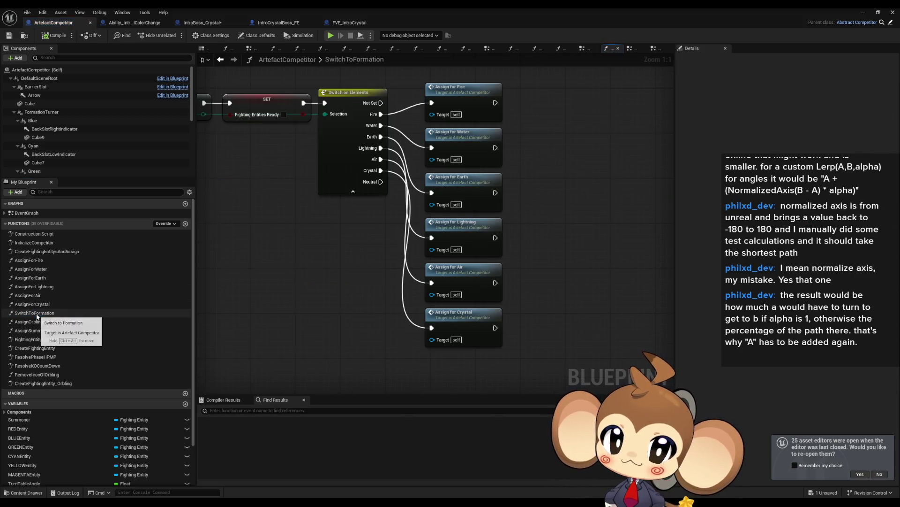
{"action": "left_click_drag", "start_coordinate": [429, 164], "coordinate": [418, 243]}
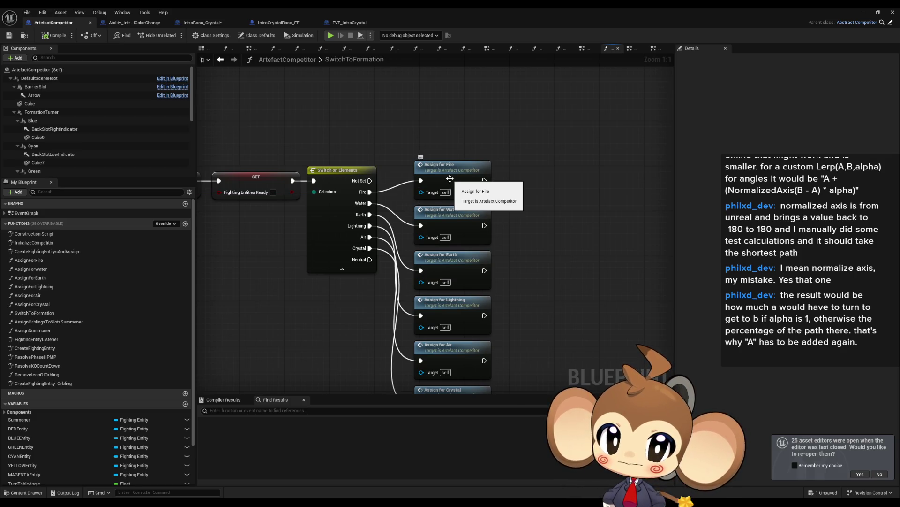
{"action": "double_click", "coordinate": [449, 178]}
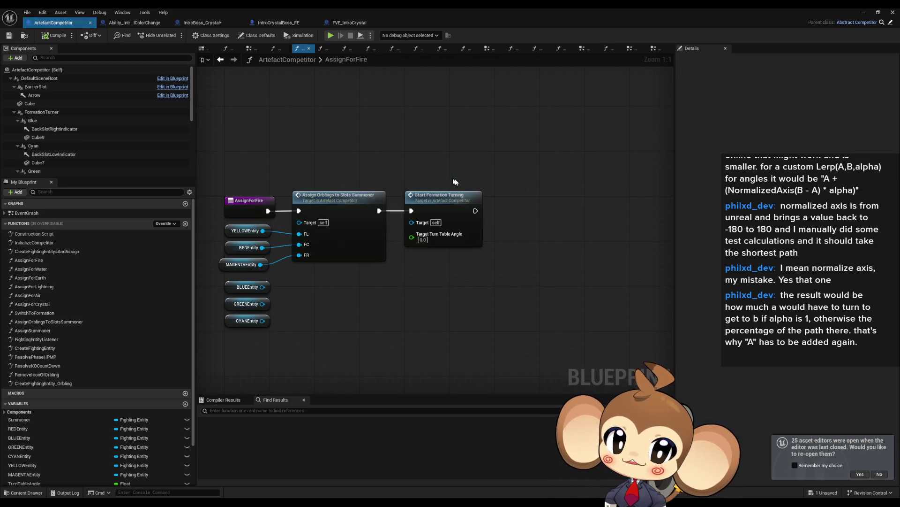
{"action": "double_click", "coordinate": [354, 209]}
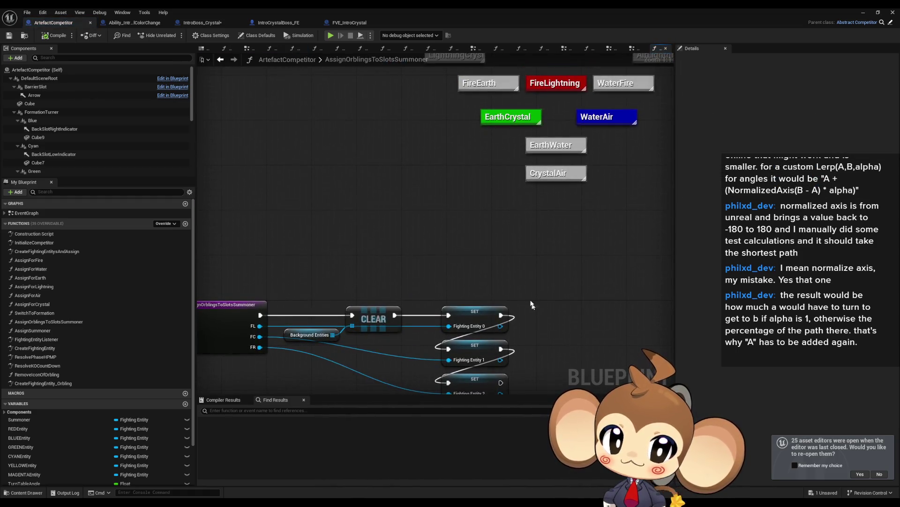
{"action": "left_click", "coordinate": [487, 229]}
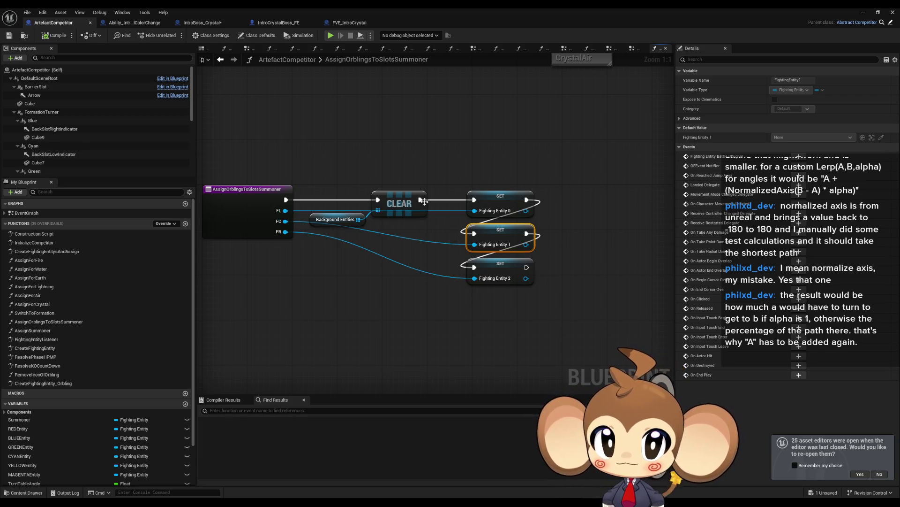
- Duplicate the three SET nodes, keeping only a Fighting Entity 1 copy fed by FC
{"action": "mouse_move", "coordinate": [473, 220]}
{"action": "left_mouse_down"}
{"action": "mouse_move", "coordinate": [467, 177]}
{"action": "mouse_move", "coordinate": [610, 203]}
{"action": "left_mouse_up"}
{"action": "key", "text": "ctrl+c"}
{"action": "key", "text": "ctrl+v"}
{"action": "mouse_move", "coordinate": [476, 222]}
{"action": "left_mouse_down"}
{"action": "mouse_move", "coordinate": [301, 232]}
{"action": "mouse_move", "coordinate": [281, 221]}
{"action": "left_mouse_up"}
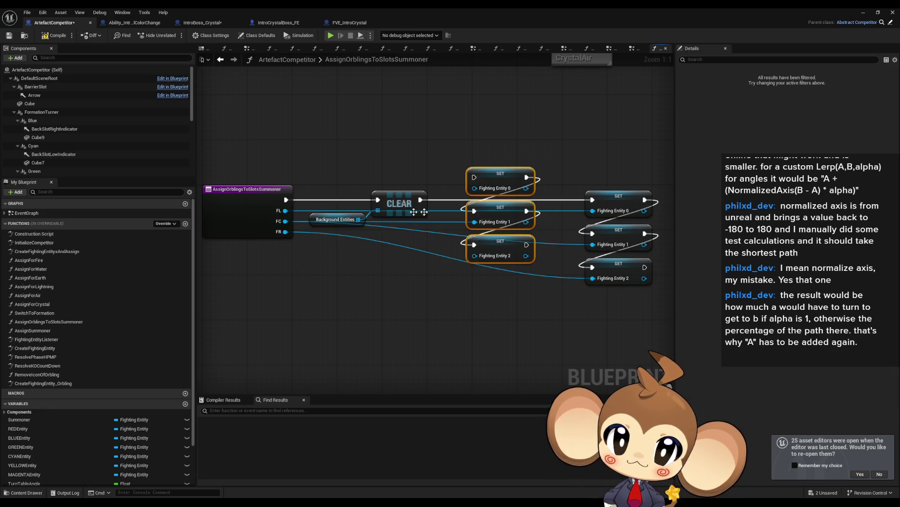
{"action": "left_click", "coordinate": [497, 175]}
{"action": "key", "text": "Delete"}
{"action": "left_click", "coordinate": [499, 236]}
{"action": "key", "text": "Delete"}
- Wire the new Fighting Entity 1 SET right after CLEAR, align it, and start a play-test
{"action": "left_click_drag", "start_coordinate": [474, 210], "coordinate": [421, 200]}
{"action": "left_click_drag", "start_coordinate": [504, 207], "coordinate": [485, 195]}
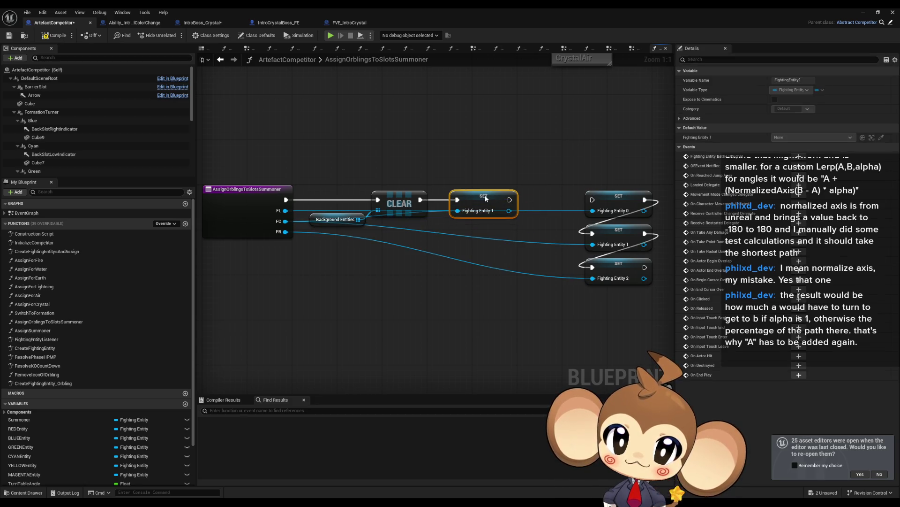
{"action": "left_click", "coordinate": [468, 143]}
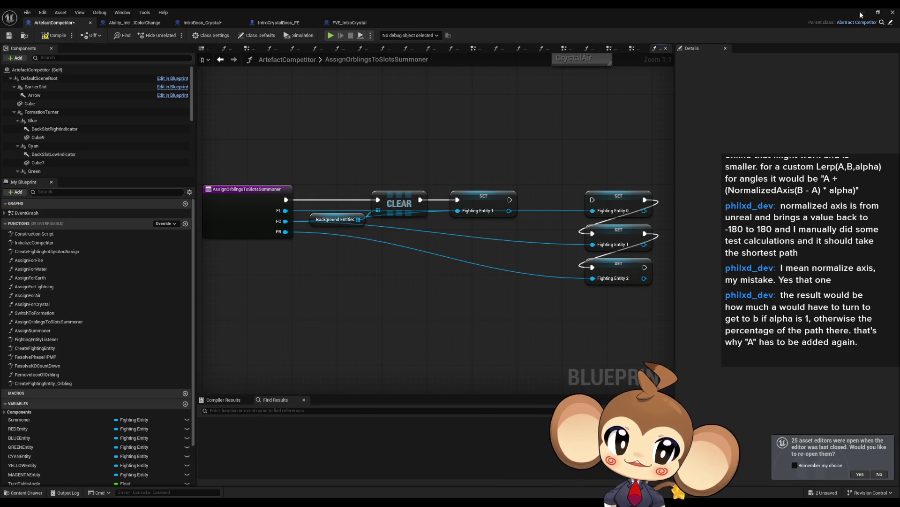
{"action": "left_click", "coordinate": [864, 12]}
{"action": "left_click", "coordinate": [174, 35]}
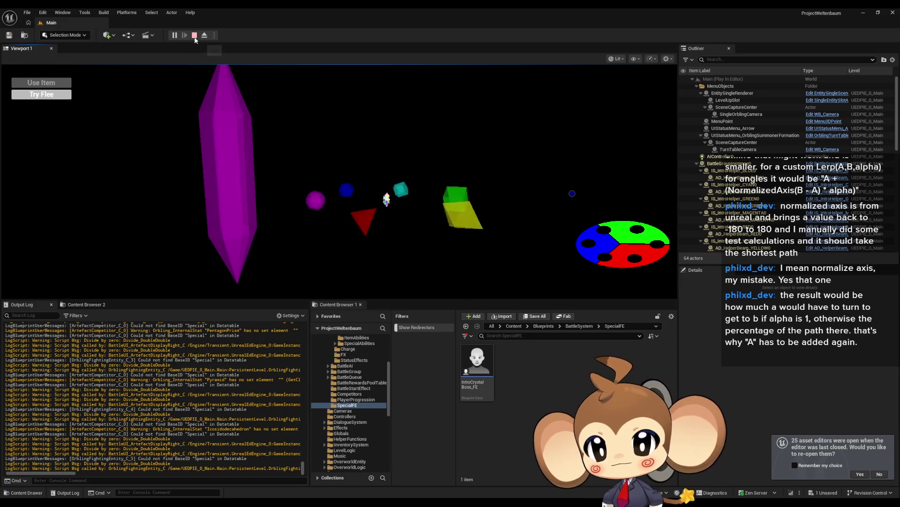
- Play through the crystal battle, then end the play-test with Escape
{"action": "key", "text": "Escape"}
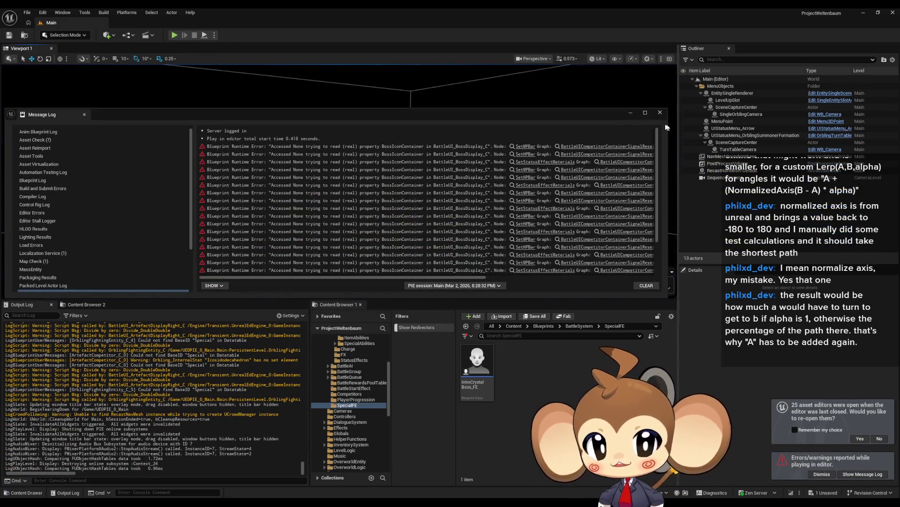
- Close the Message Log and show Ability_IntroCrystalColorChange's TimedAbilityActionListener graph
{"action": "left_click", "coordinate": [660, 113]}
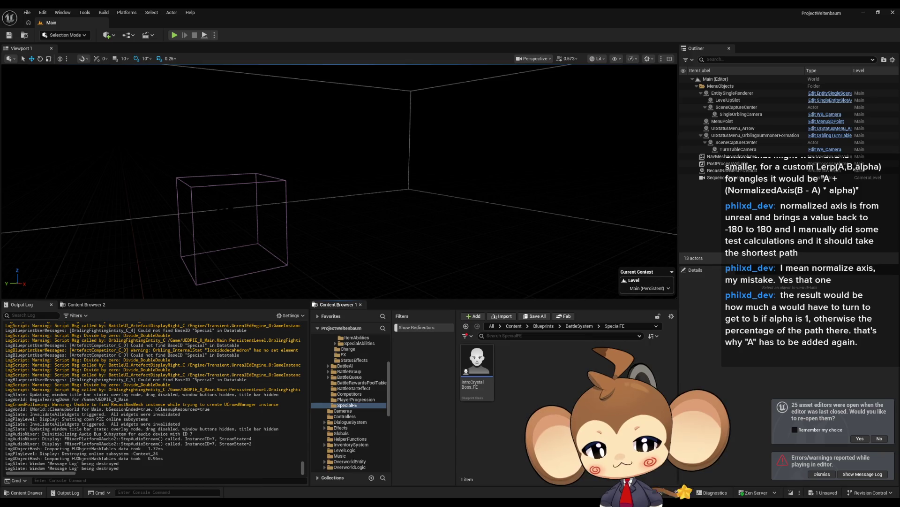
{"action": "left_click", "coordinate": [385, 474]}
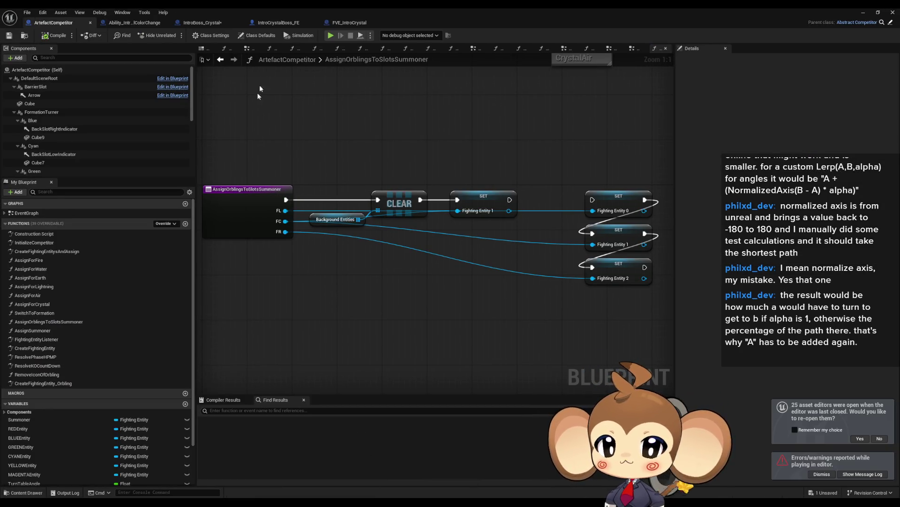
{"action": "left_click", "coordinate": [132, 29]}
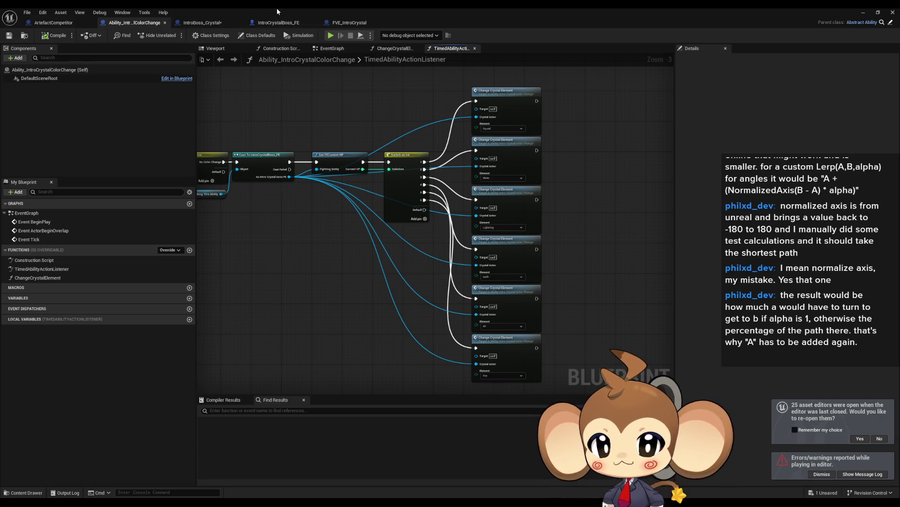
- Open the parent TimedAbilityActionListener in Abstract_Ability and pan to its Switch on Name node
{"action": "scroll", "coordinate": [319, 189], "scroll_direction": "up", "scroll_amount": 2}
{"action": "left_click", "coordinate": [276, 143]}
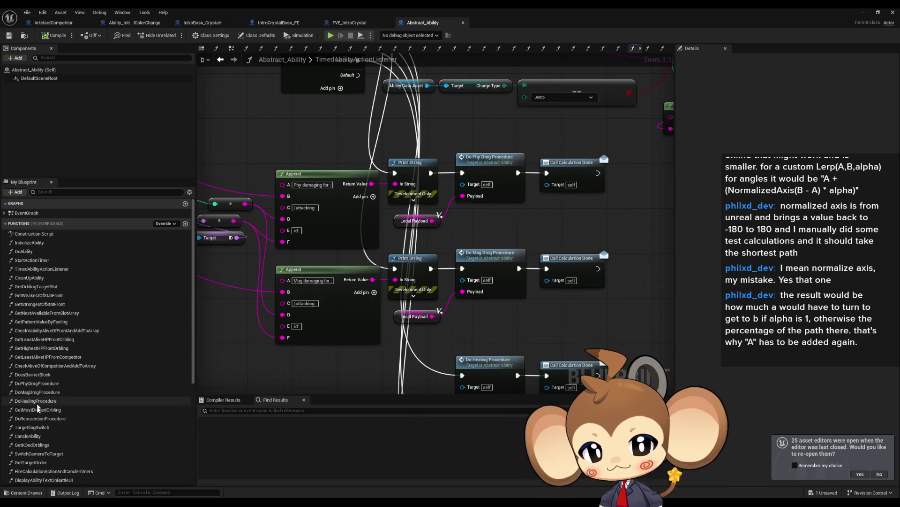
{"action": "scroll", "coordinate": [47, 451], "scroll_direction": "down", "scroll_amount": 1}
{"action": "scroll", "coordinate": [48, 460], "scroll_direction": "down", "scroll_amount": 2}
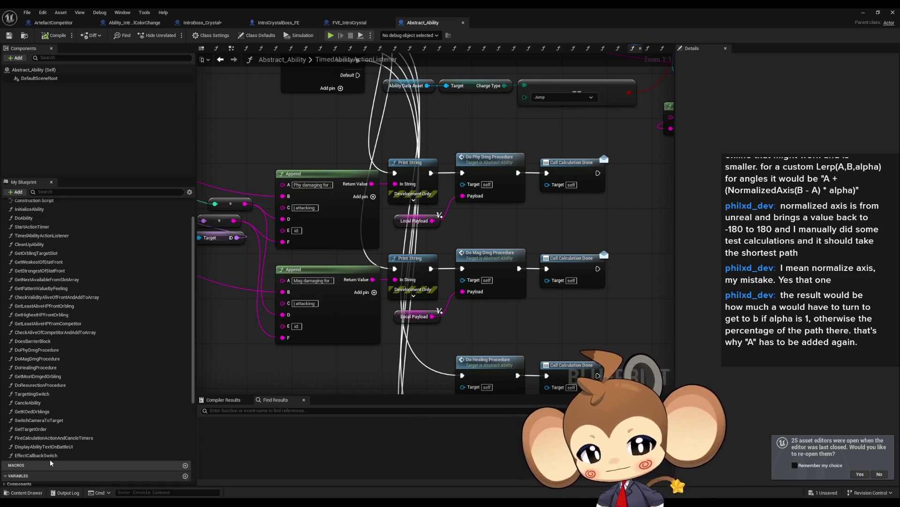
{"action": "scroll", "coordinate": [49, 457], "scroll_direction": "up", "scroll_amount": 3}
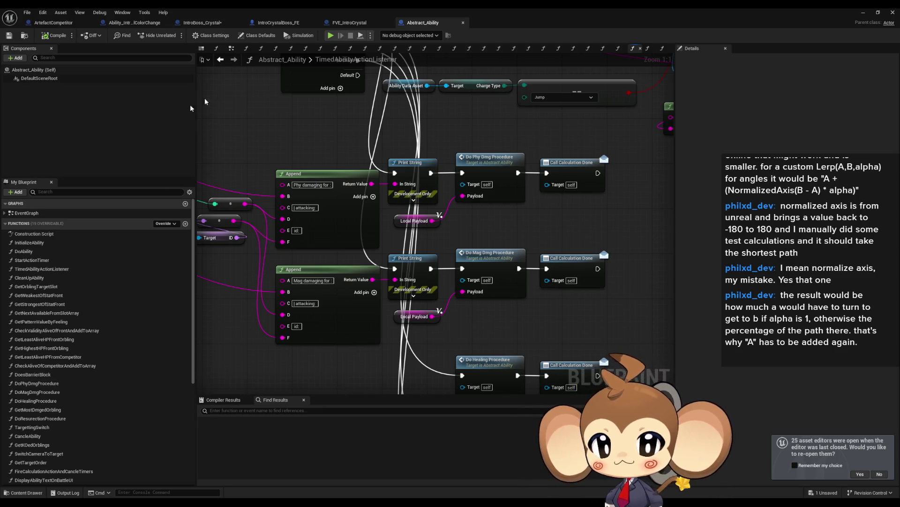
{"action": "left_click_drag", "start_coordinate": [277, 75], "coordinate": [261, 239]}
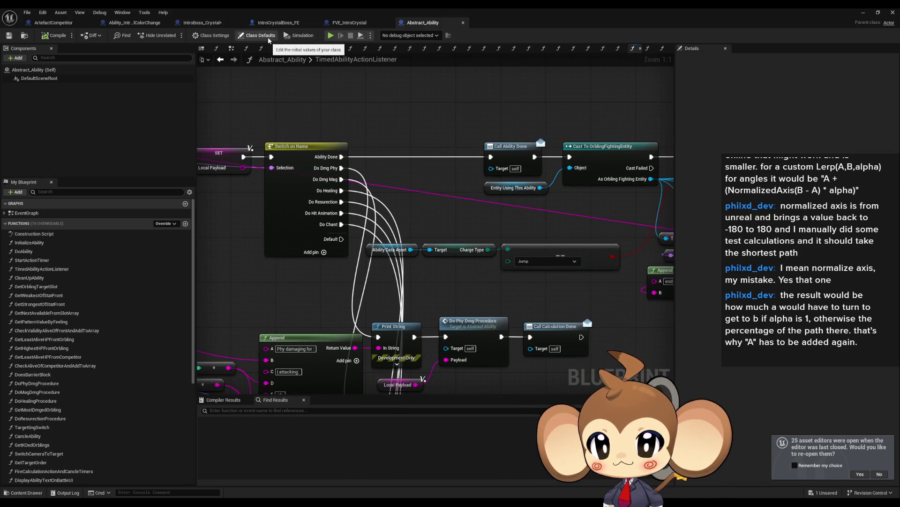
- Browse the Content Browser to Abilities > AbilityAssets > 1_Fire
{"action": "double_click", "coordinate": [317, 12]}
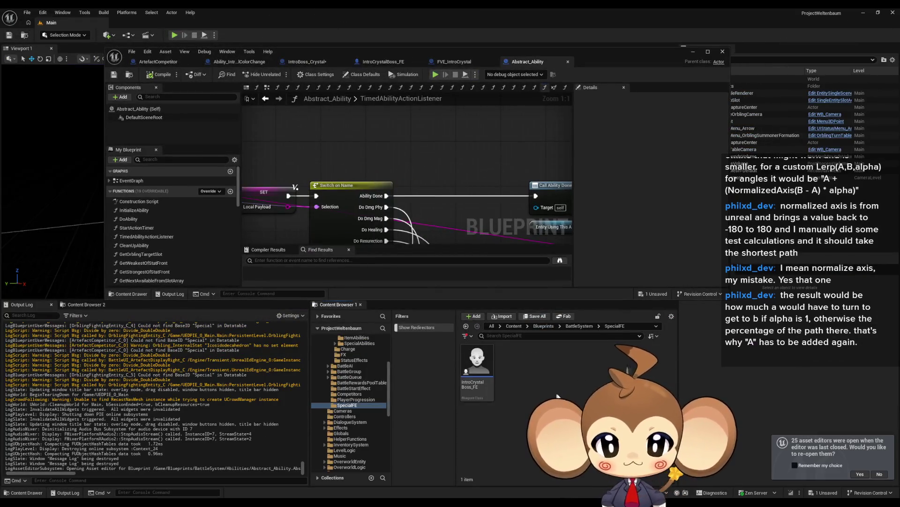
{"action": "left_click", "coordinate": [465, 326]}
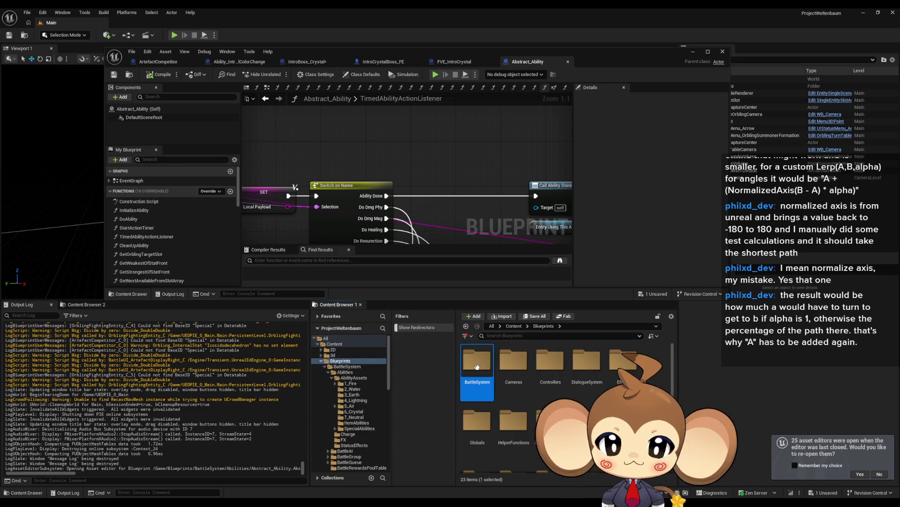
{"action": "double_click", "coordinate": [493, 366]}
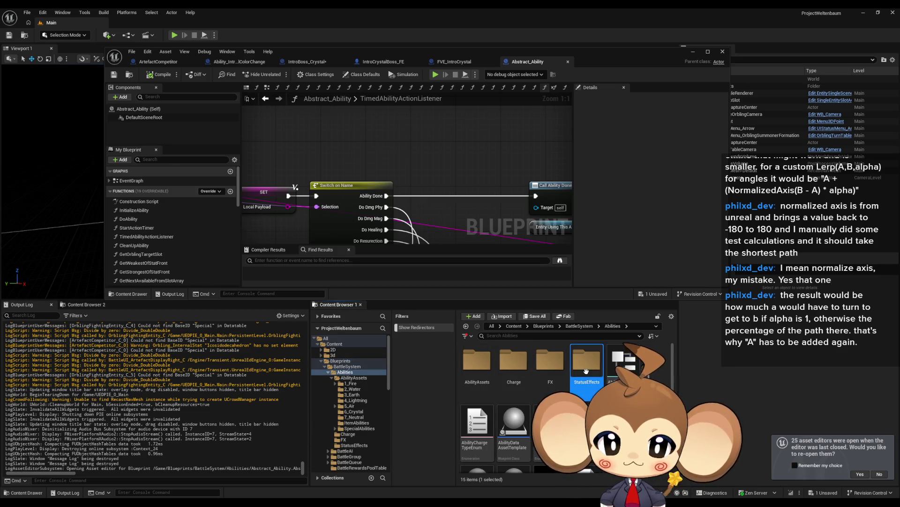
{"action": "double_click", "coordinate": [482, 372]}
{"action": "double_click", "coordinate": [482, 370]}
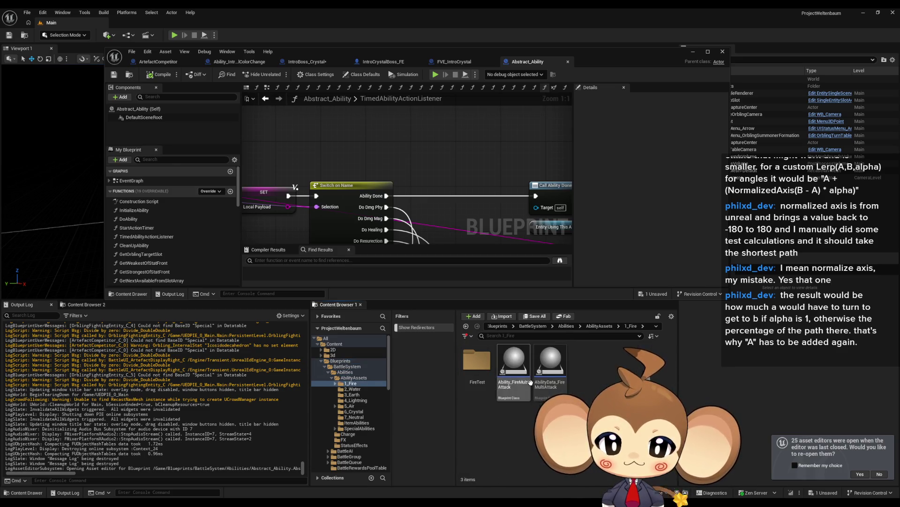
- Open Ability_FireMultiAttack and select its DoDmgMag action command
{"action": "left_click", "coordinate": [522, 375]}
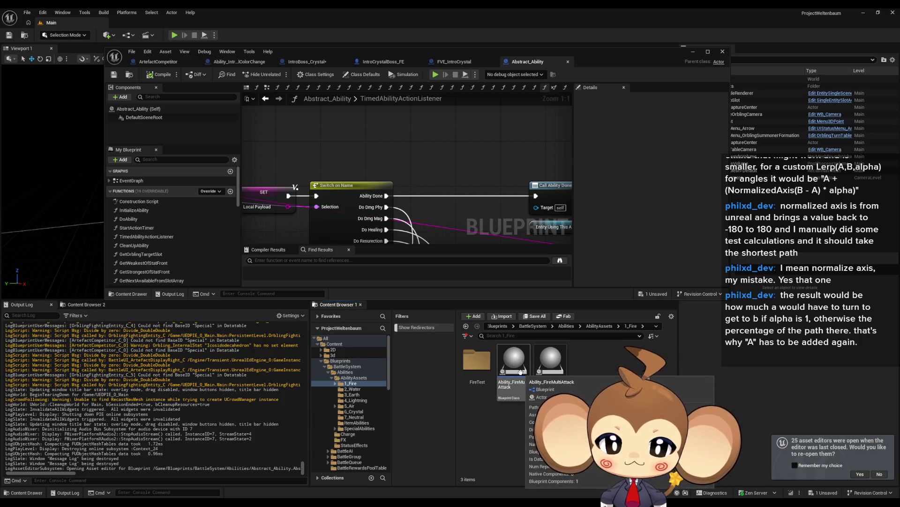
{"action": "double_click", "coordinate": [522, 375]}
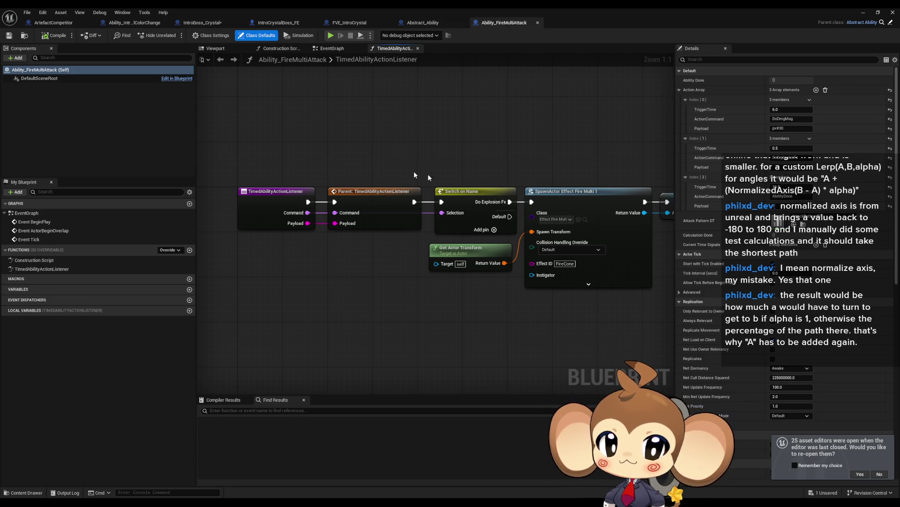
{"action": "left_click", "coordinate": [796, 118]}
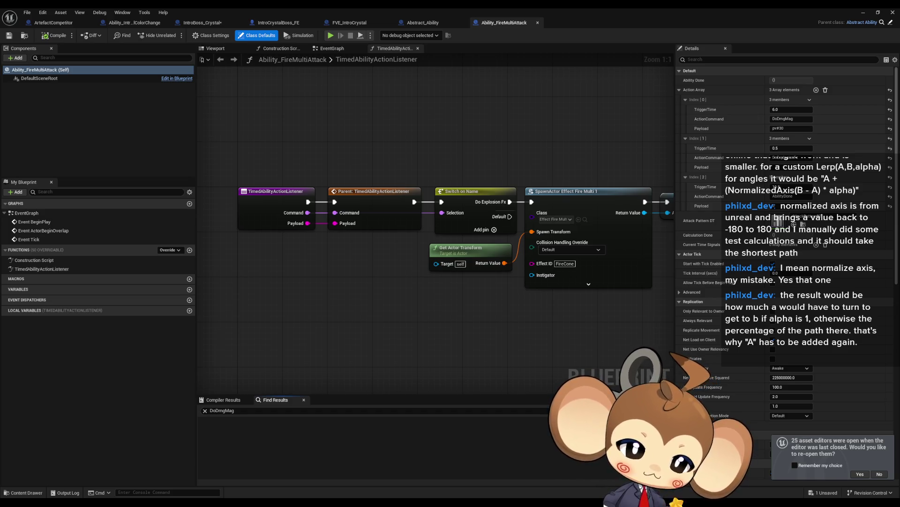
- Return to Abstract_Ability's TimedAbilityActionListener graph with the DoDmgMag switch in view
{"action": "left_click", "coordinate": [422, 22]}
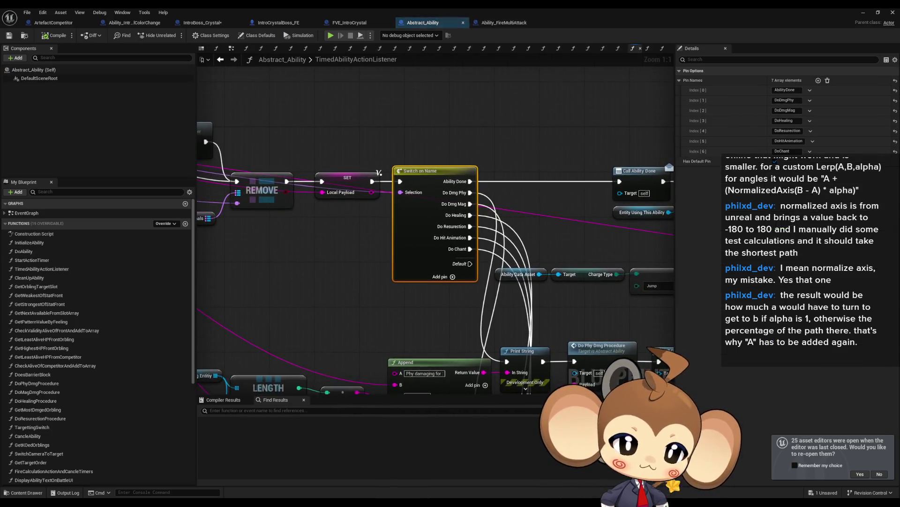
{"action": "left_click_drag", "start_coordinate": [402, 155], "coordinate": [721, 222]}
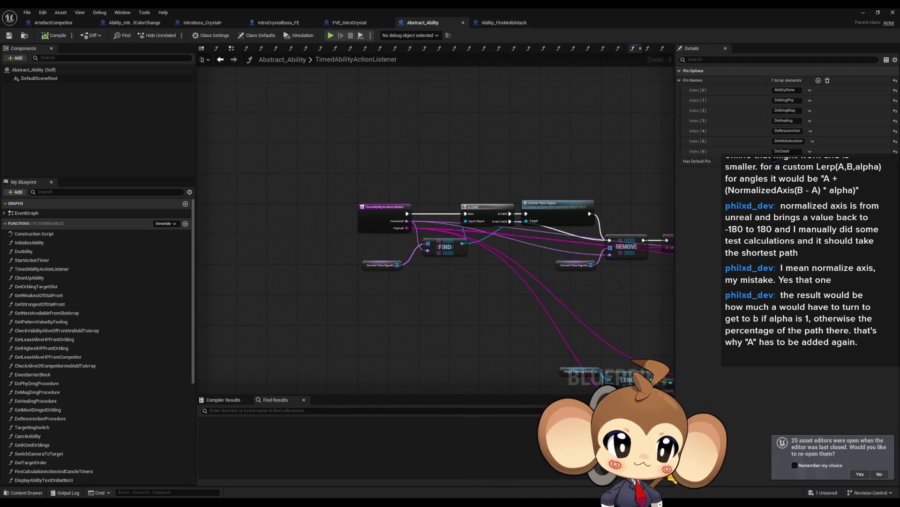
- Find references to FireCalculationActionAndCancleTimers by class member across all Blueprints
{"action": "key", "text": "alt+Left"}
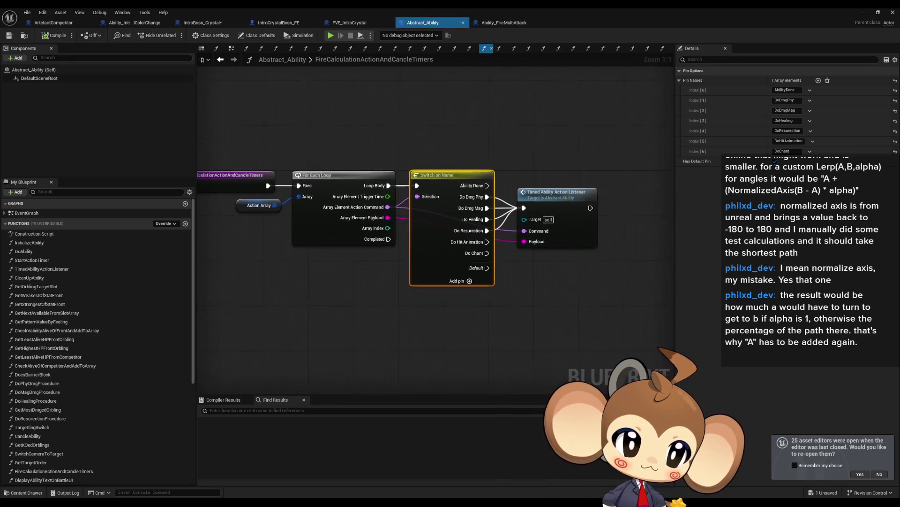
{"action": "left_click_drag", "start_coordinate": [476, 240], "coordinate": [502, 273]}
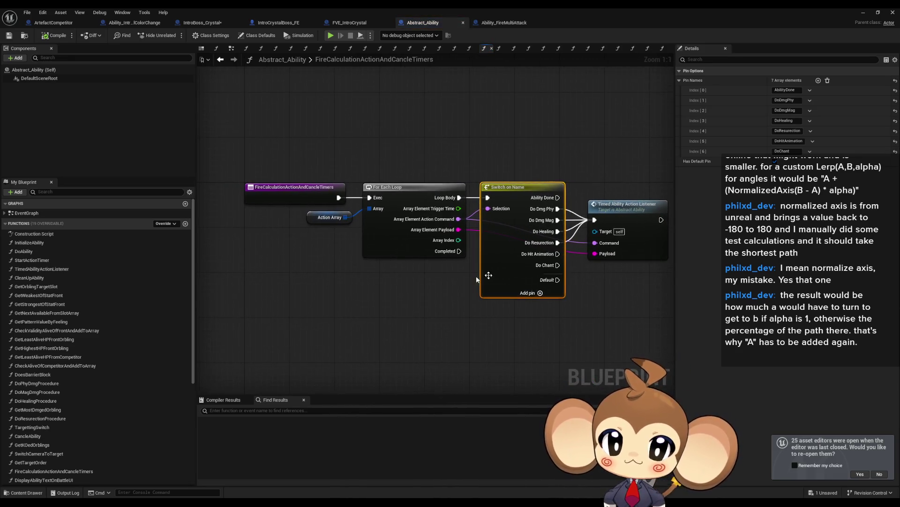
{"action": "left_click", "coordinate": [288, 192]}
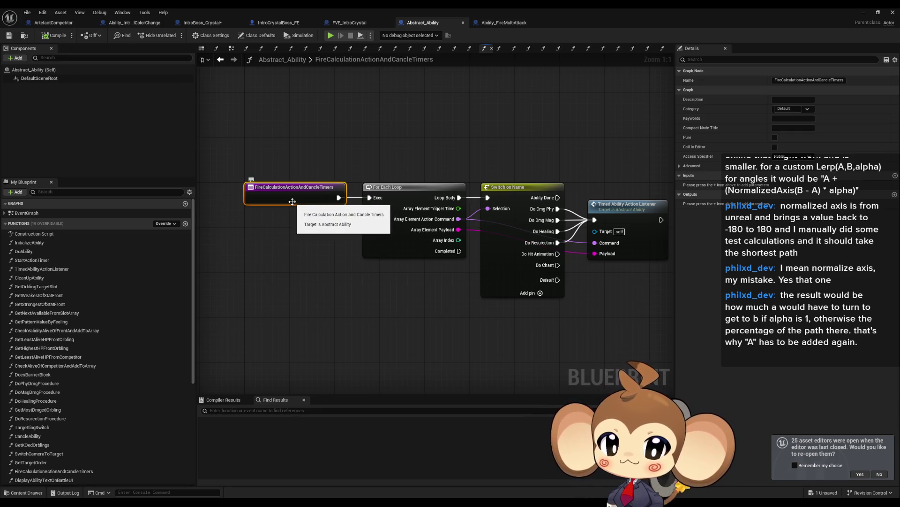
{"action": "right_click", "coordinate": [283, 199]}
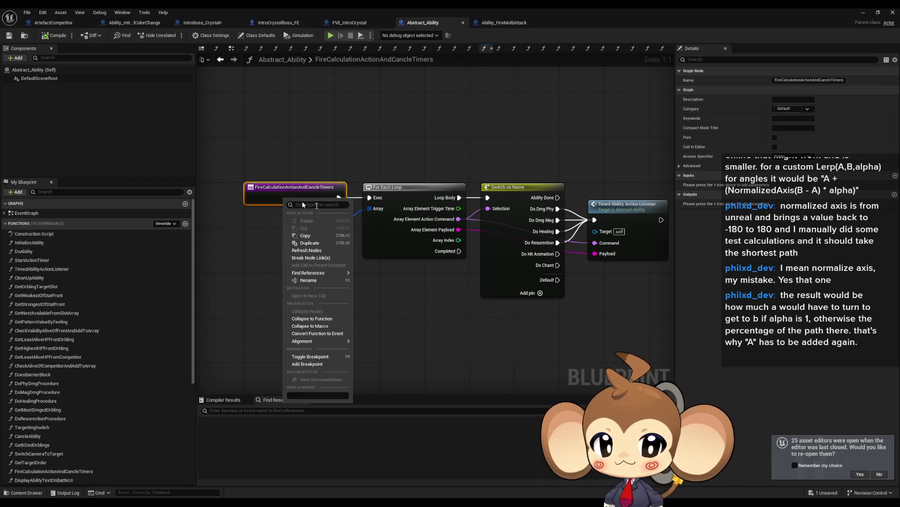
{"action": "mouse_move", "coordinate": [307, 273]}
{"action": "left_click", "coordinate": [390, 293]}
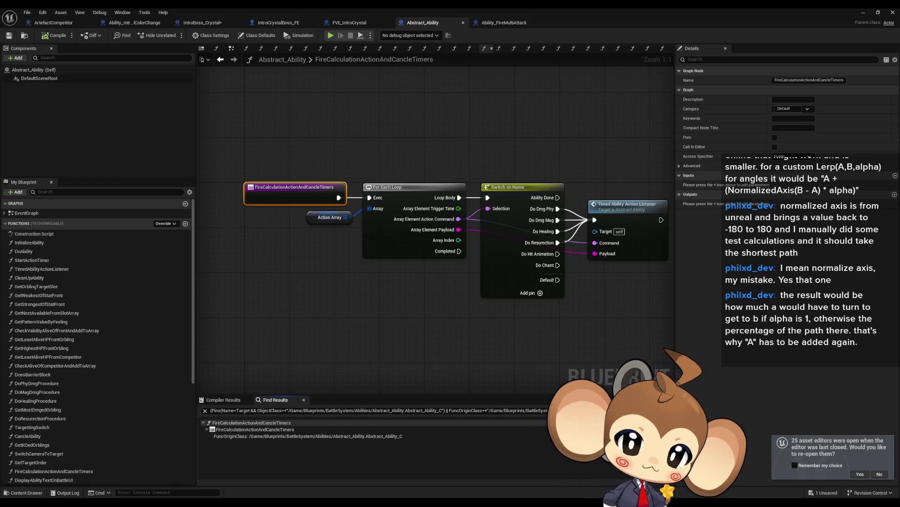
{"action": "left_click", "coordinate": [551, 411]}
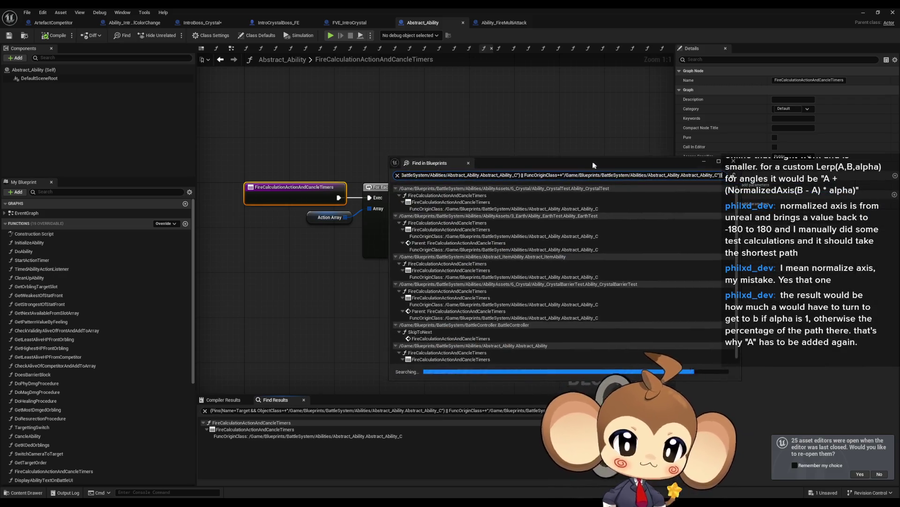
- Collapse the four test result groups and jump to the call in BattleController's SkipToNext
{"action": "left_click", "coordinate": [395, 188]}
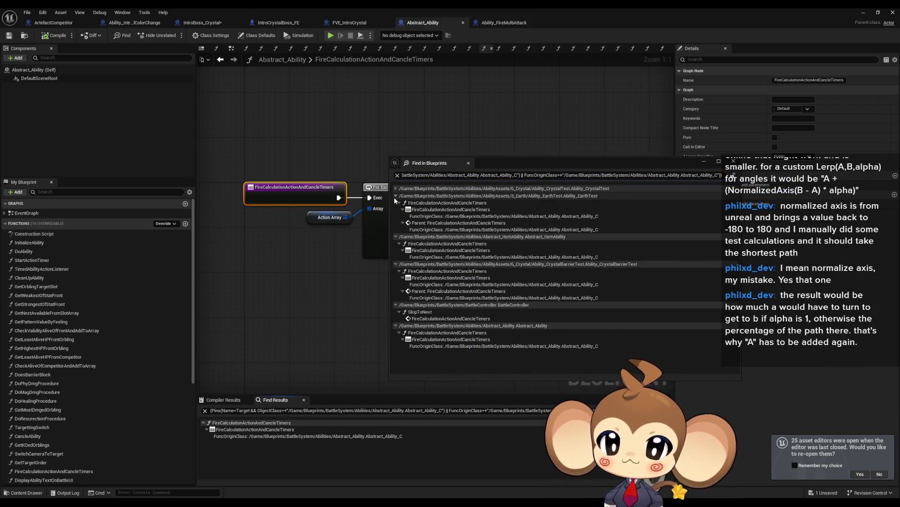
{"action": "left_click", "coordinate": [395, 196]}
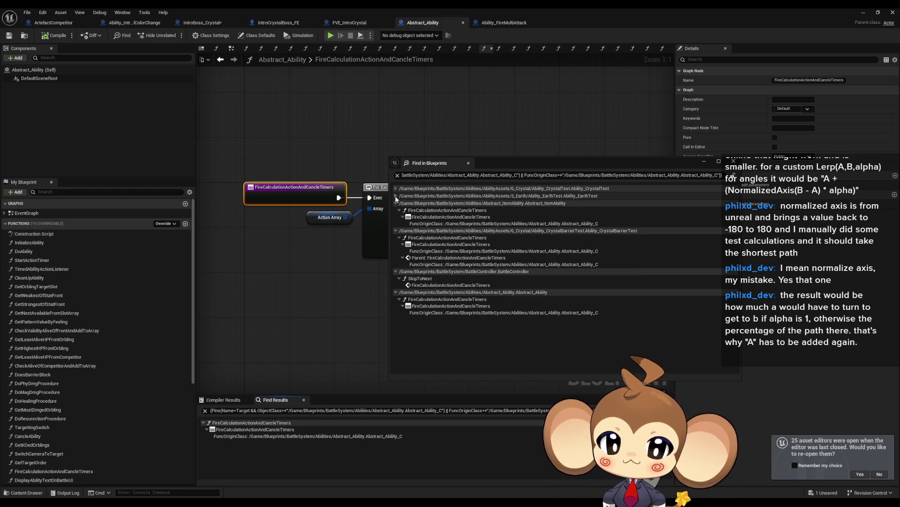
{"action": "left_click", "coordinate": [396, 203]}
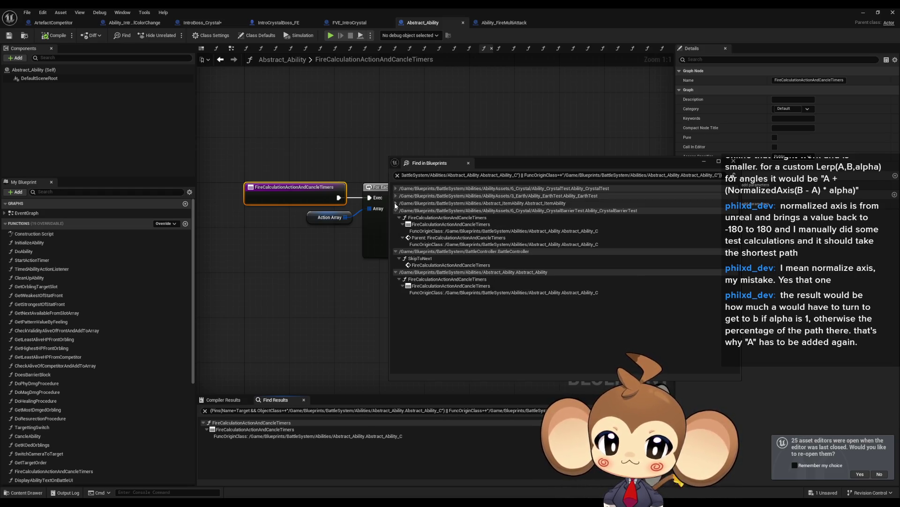
{"action": "left_click", "coordinate": [396, 211]}
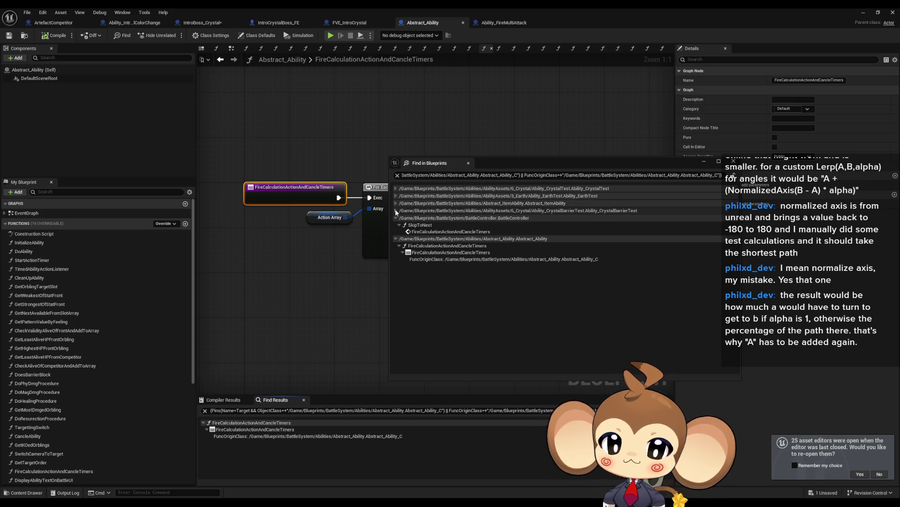
{"action": "left_click", "coordinate": [431, 232]}
{"action": "left_click", "coordinate": [468, 163]}
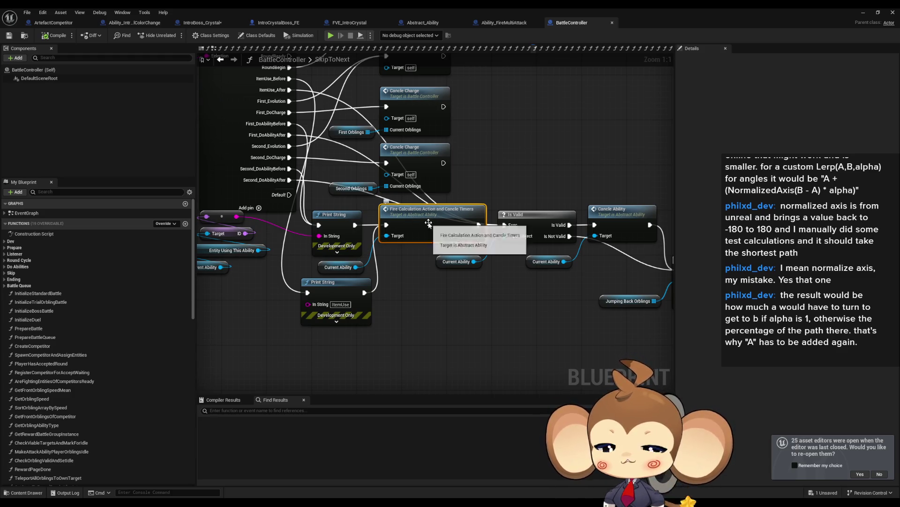
- Bring SkipToNext's Switch on String node into view and select it to see its pin names
{"action": "left_click_drag", "start_coordinate": [432, 222], "coordinate": [545, 353]}
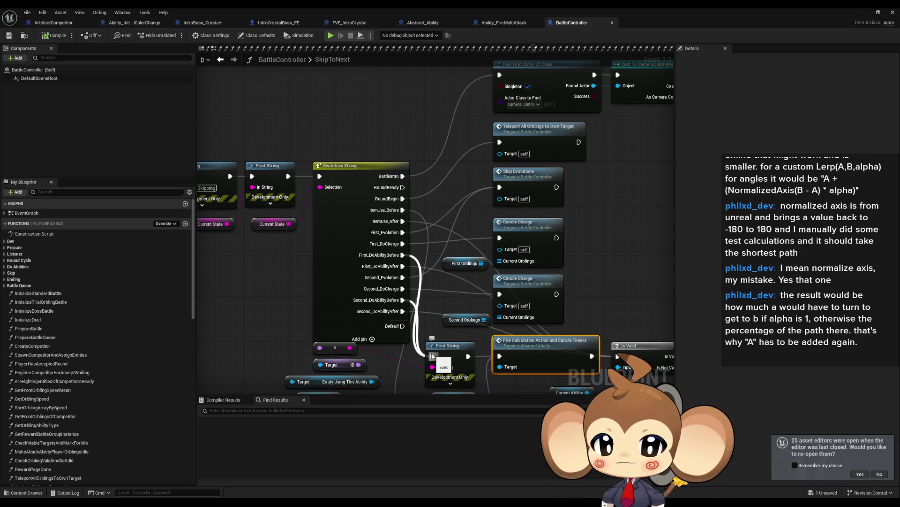
{"action": "left_click_drag", "start_coordinate": [432, 356], "coordinate": [376, 270]}
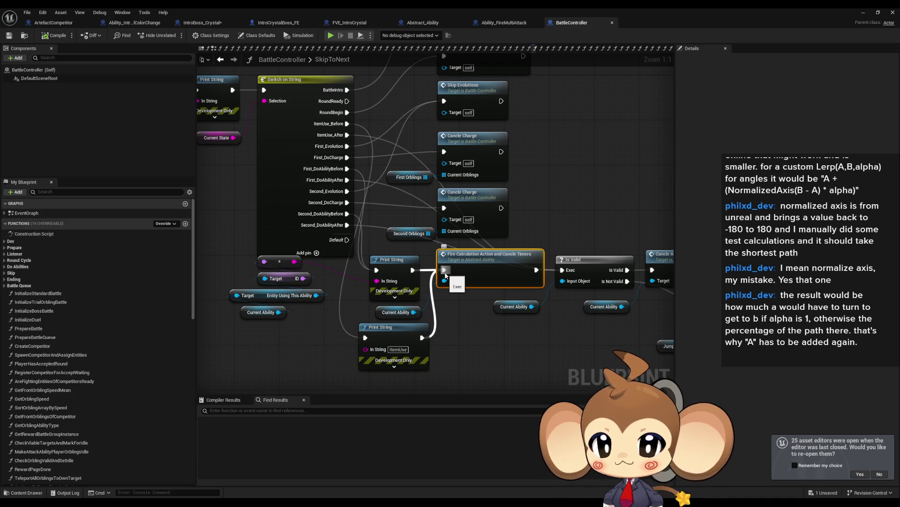
{"action": "left_click_drag", "start_coordinate": [340, 236], "coordinate": [535, 333]}
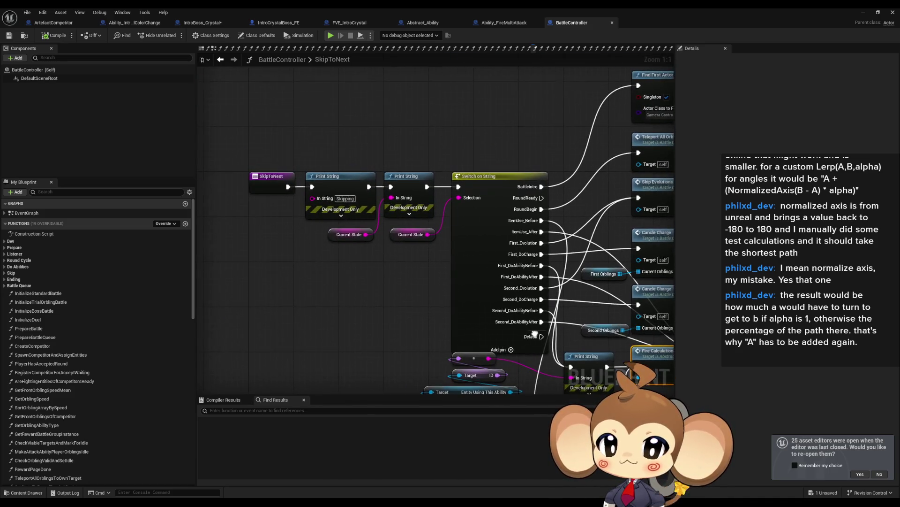
{"action": "left_click_drag", "start_coordinate": [448, 266], "coordinate": [345, 218]}
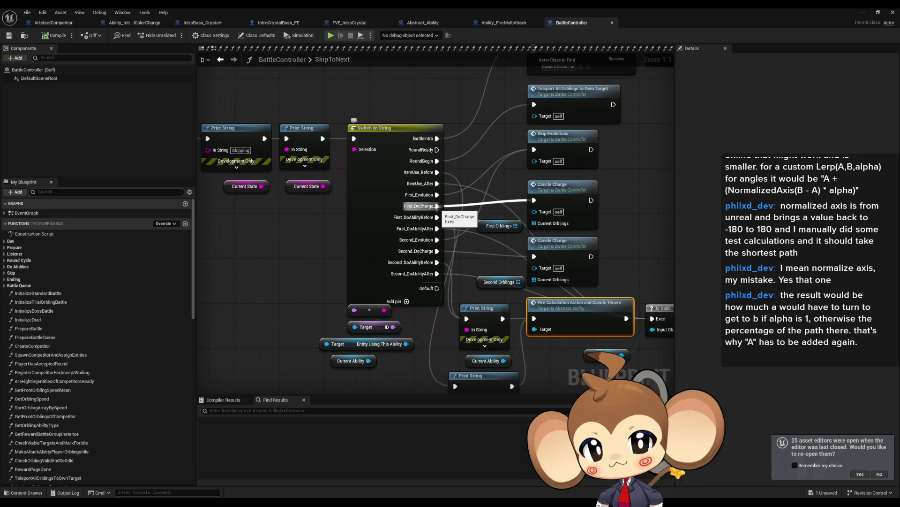
{"action": "left_click", "coordinate": [571, 191]}
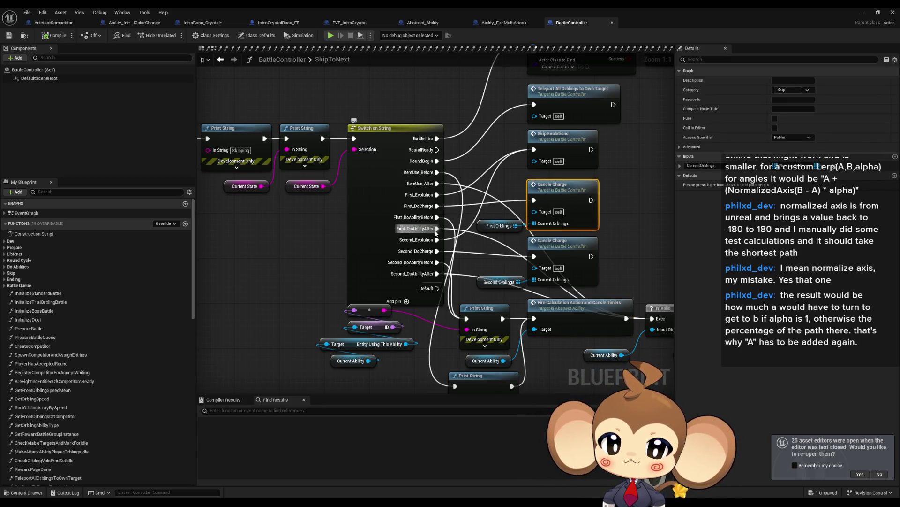
{"action": "left_click", "coordinate": [364, 223]}
- Search Find Results for First_DoAbilityAfter and jump to its use in PastAbilityCalculation
{"action": "left_click", "coordinate": [793, 171]}
{"action": "left_click", "coordinate": [267, 410]}
{"action": "type", "text": "First_DoAbilityAfter"}
{"action": "key", "text": "Return"}
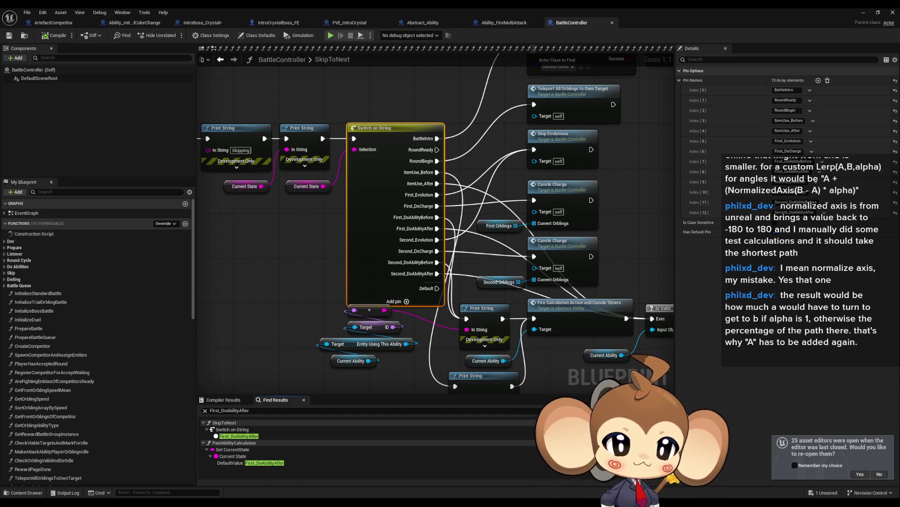
{"action": "left_click", "coordinate": [263, 463]}
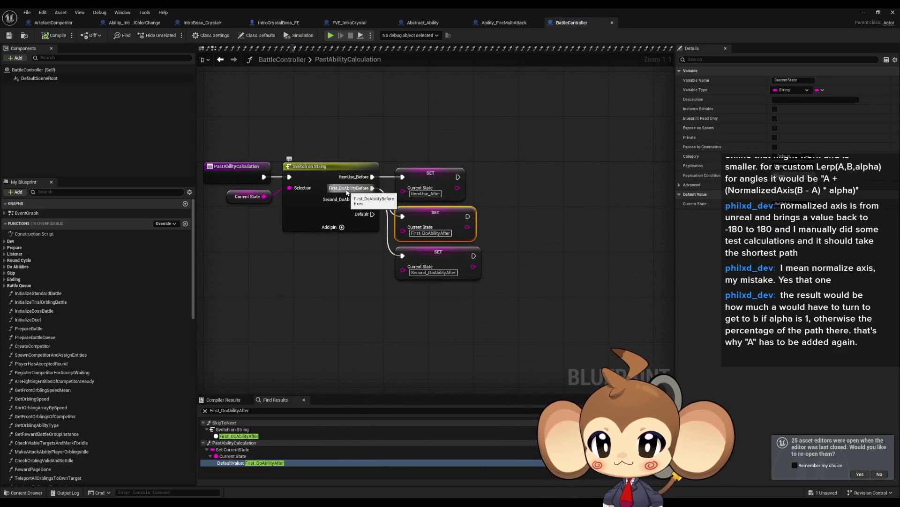
- List references to PastAbilityCalculation and jump to the Create Event in FirstOrblingAbilityCallLoop
{"action": "right_click", "coordinate": [232, 177]}
{"action": "left_click", "coordinate": [234, 173]}
{"action": "left_click_drag", "start_coordinate": [297, 261], "coordinate": [400, 314]}
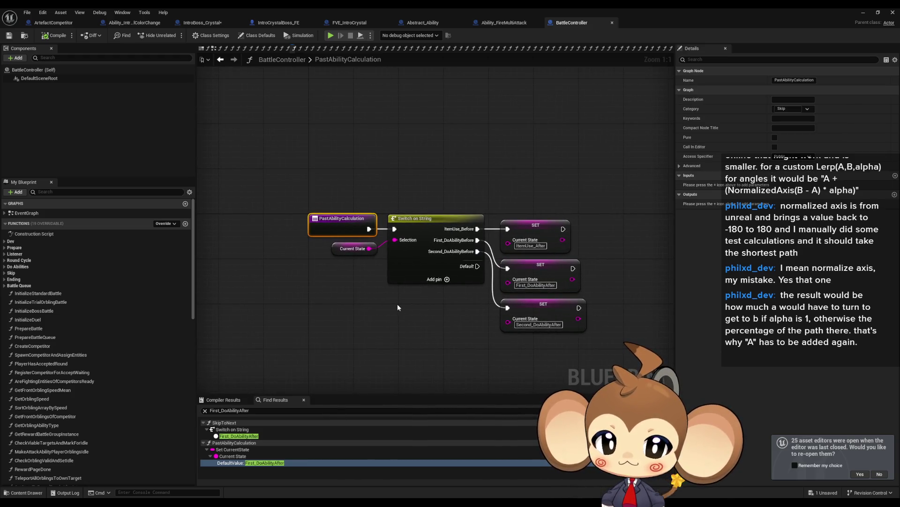
{"action": "right_click", "coordinate": [337, 224]}
{"action": "mouse_move", "coordinate": [398, 299]}
{"action": "left_click", "coordinate": [434, 315]}
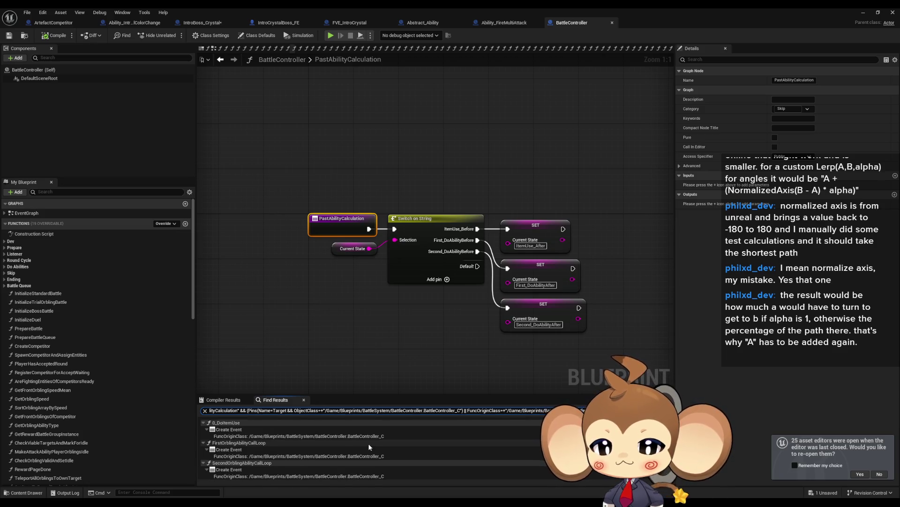
{"action": "scroll", "coordinate": [273, 454], "scroll_direction": "up", "scroll_amount": 1}
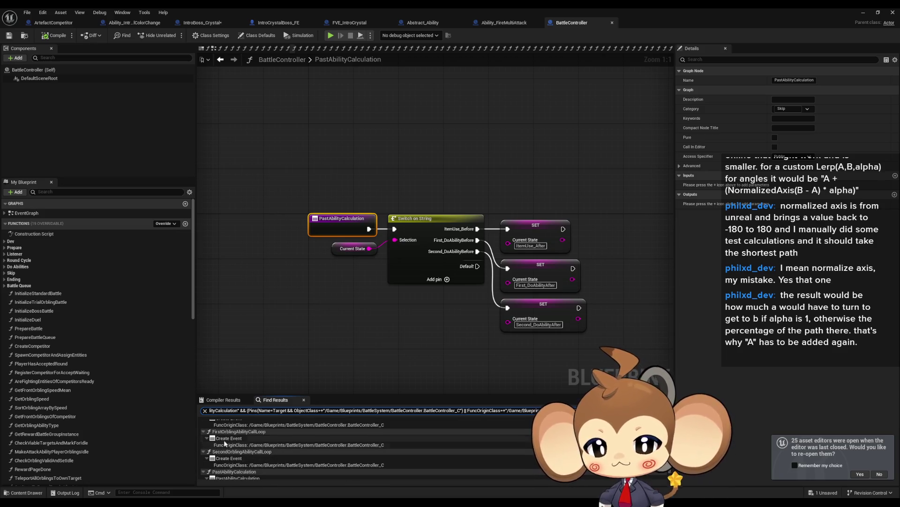
{"action": "double_click", "coordinate": [225, 438]}
- Search BattleController's find results for 'call calculation done'
{"action": "left_click", "coordinate": [524, 121]}
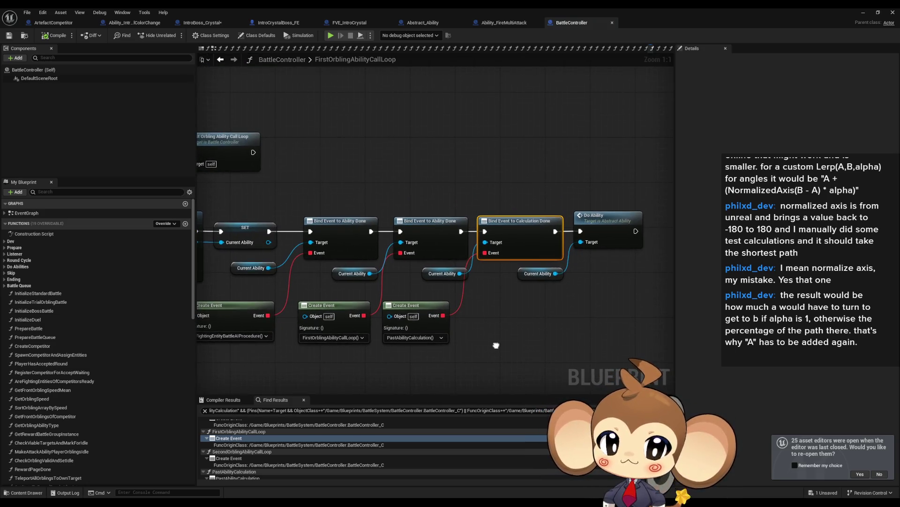
{"action": "left_click", "coordinate": [271, 410]}
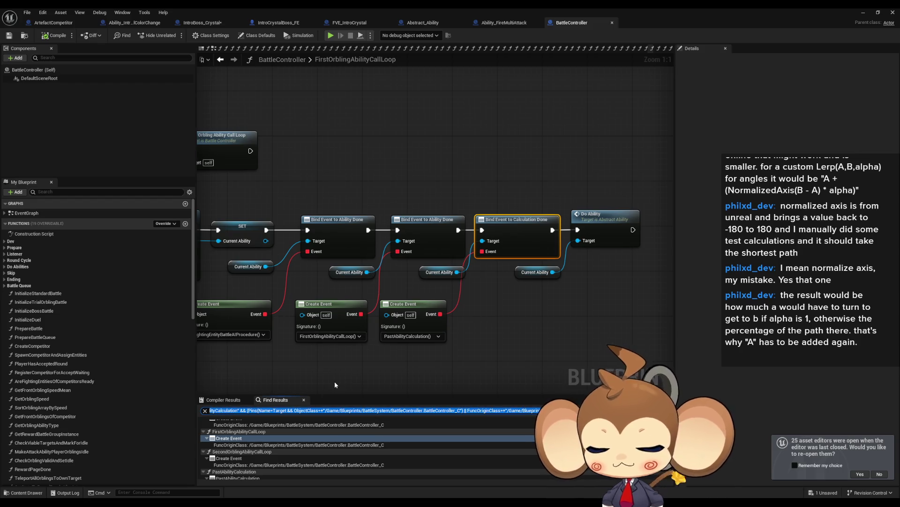
{"action": "type", "text": "call"}
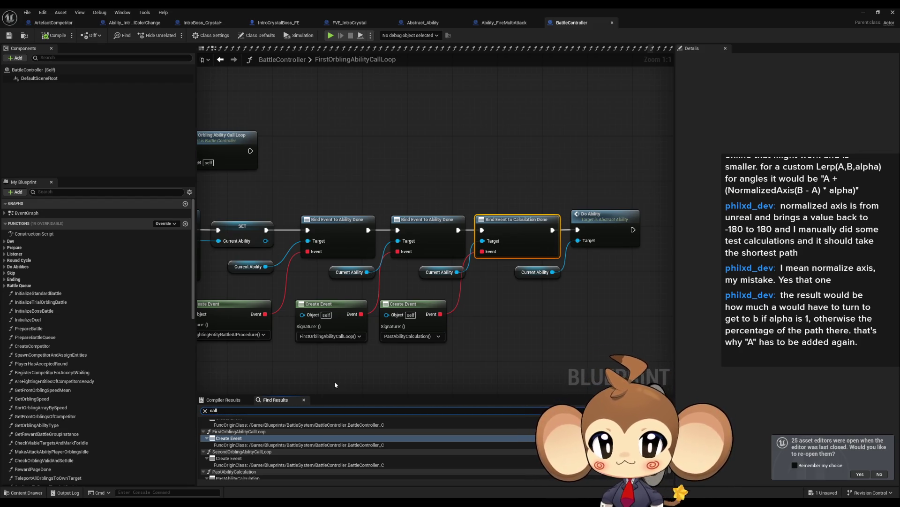
{"action": "type", "text": " cal"}
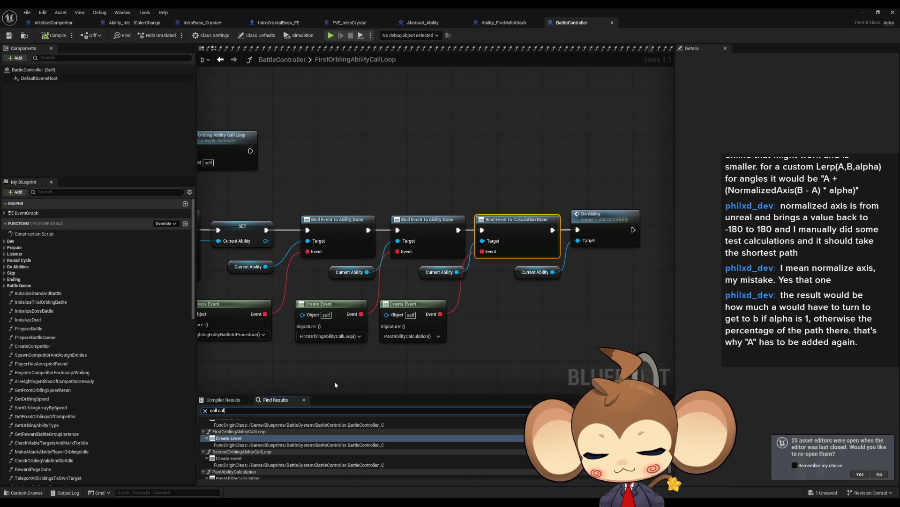
{"action": "type", "text": "culation done"}
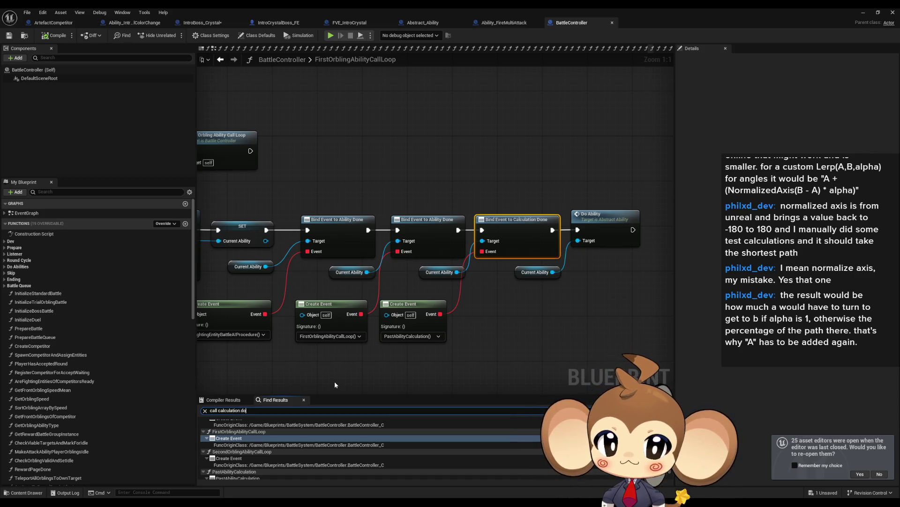
{"action": "key", "text": "Return"}
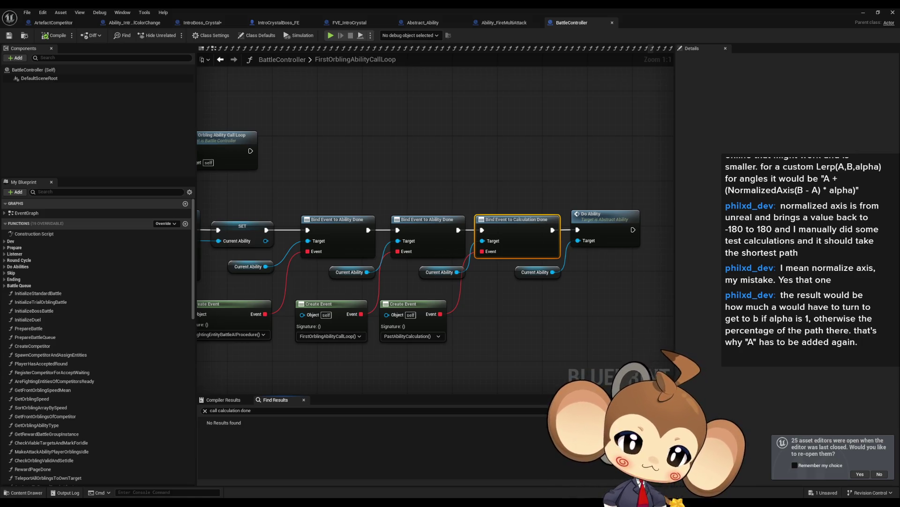
- Pan Abstract_Ability's graph past Switch on Name to the Healing and Resurrection calls, then restore the window down
{"action": "left_click", "coordinate": [423, 22]}
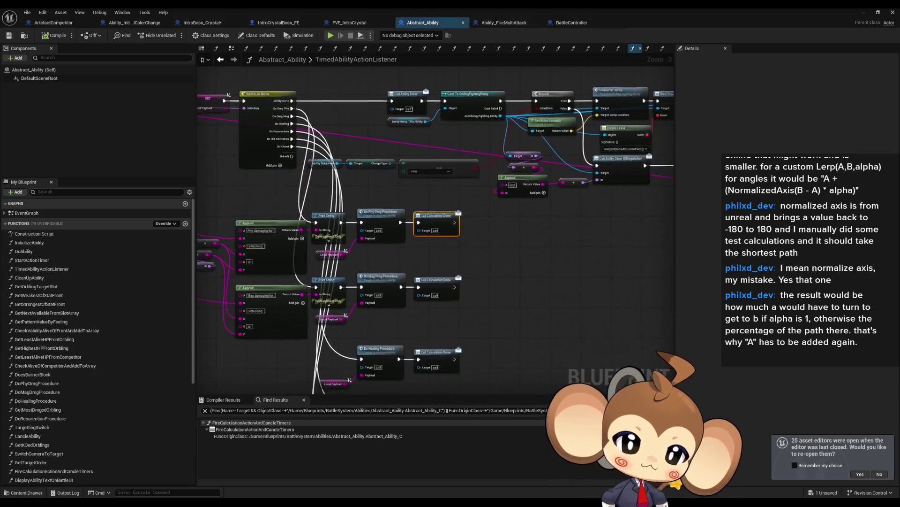
{"action": "scroll", "coordinate": [538, 243], "scroll_direction": "up", "scroll_amount": 3}
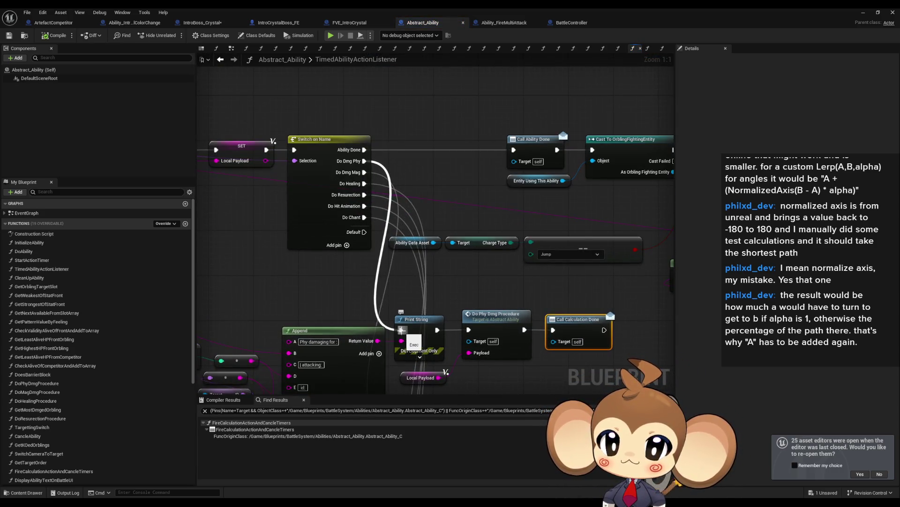
{"action": "scroll", "coordinate": [543, 258], "scroll_direction": "down", "scroll_amount": 5}
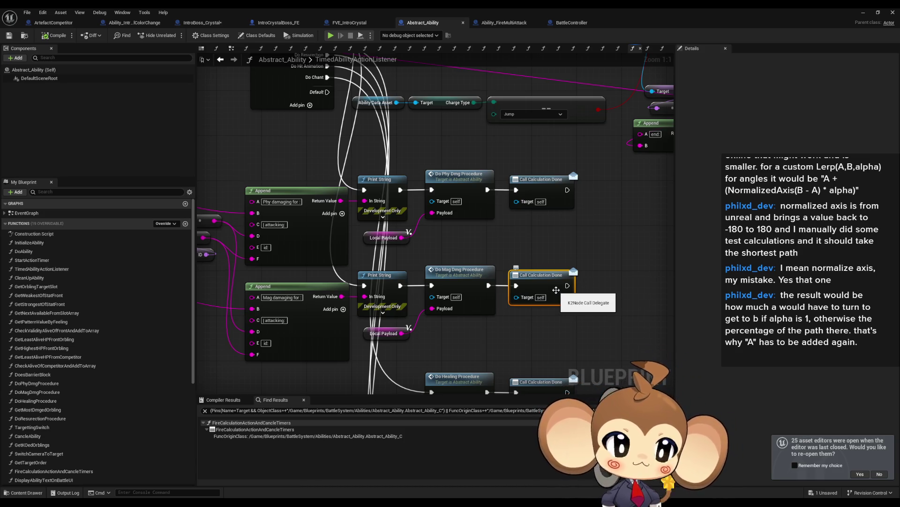
{"action": "left_click_drag", "start_coordinate": [552, 285], "coordinate": [522, 359]}
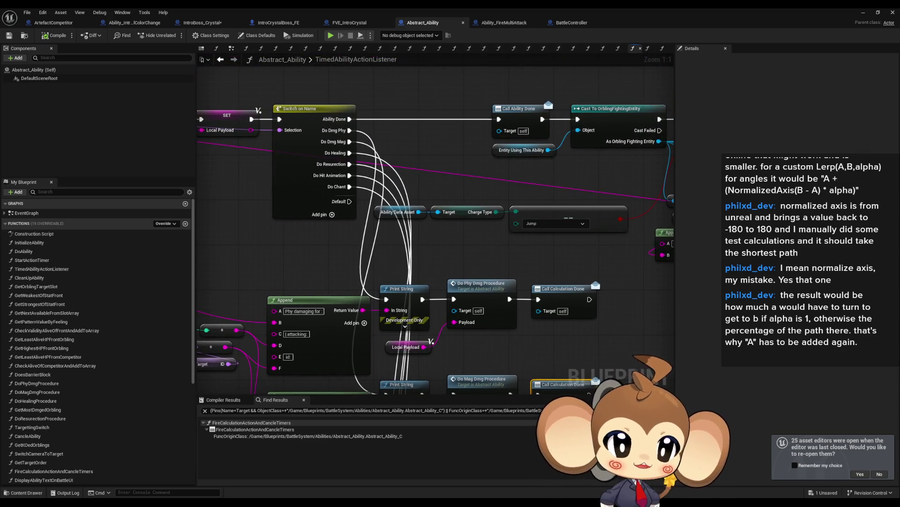
{"action": "mouse_move", "coordinate": [582, 389]}
{"action": "left_mouse_down"}
{"action": "mouse_move", "coordinate": [539, 291]}
{"action": "mouse_move", "coordinate": [468, 195]}
{"action": "left_mouse_up"}
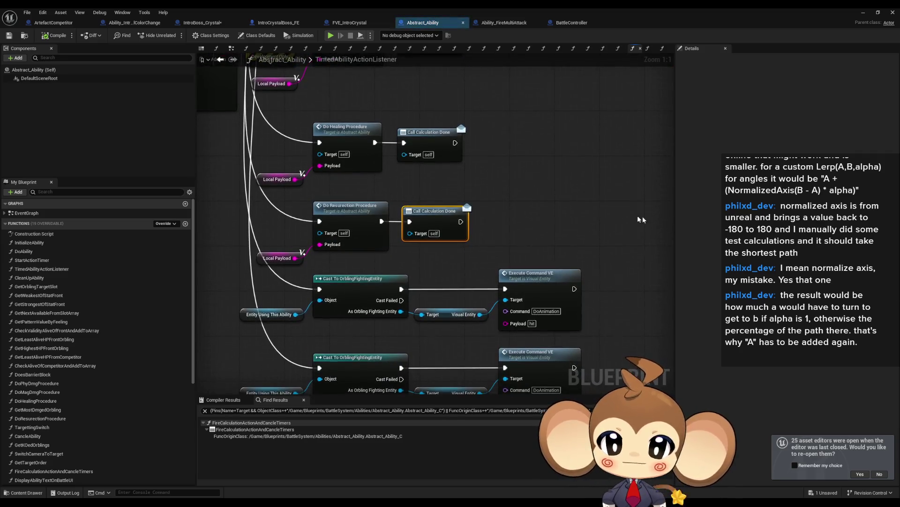
{"action": "left_click", "coordinate": [380, 169]}
{"action": "left_click_drag", "start_coordinate": [379, 169], "coordinate": [469, 274]}
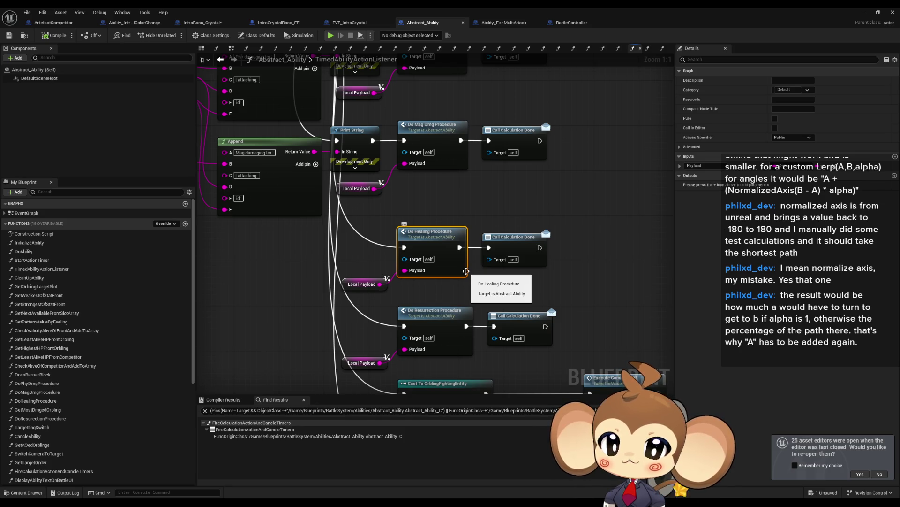
{"action": "key", "text": "super+Down"}
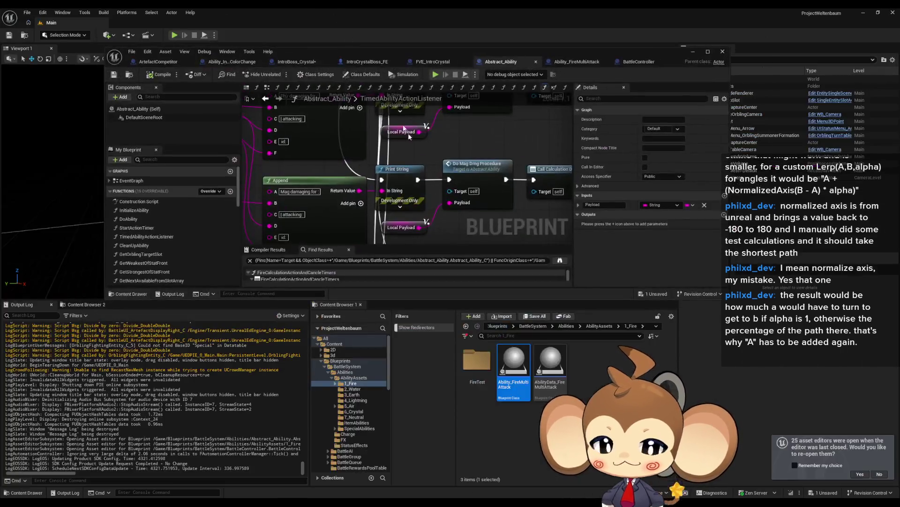
- Open AD_IntroCrystalColorChange from SpecialAbilities and review Ability Type Physical and Charge Type MagicCharge
{"action": "left_click", "coordinate": [599, 326]}
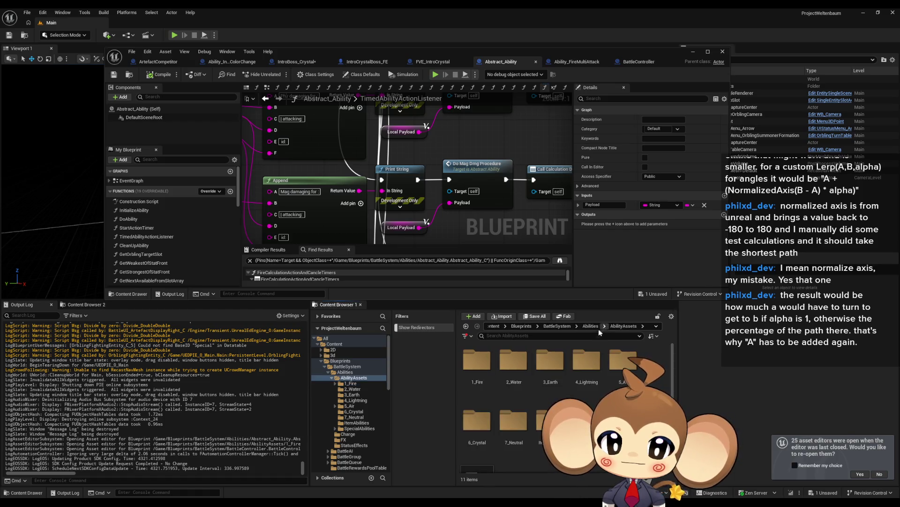
{"action": "double_click", "coordinate": [586, 420]}
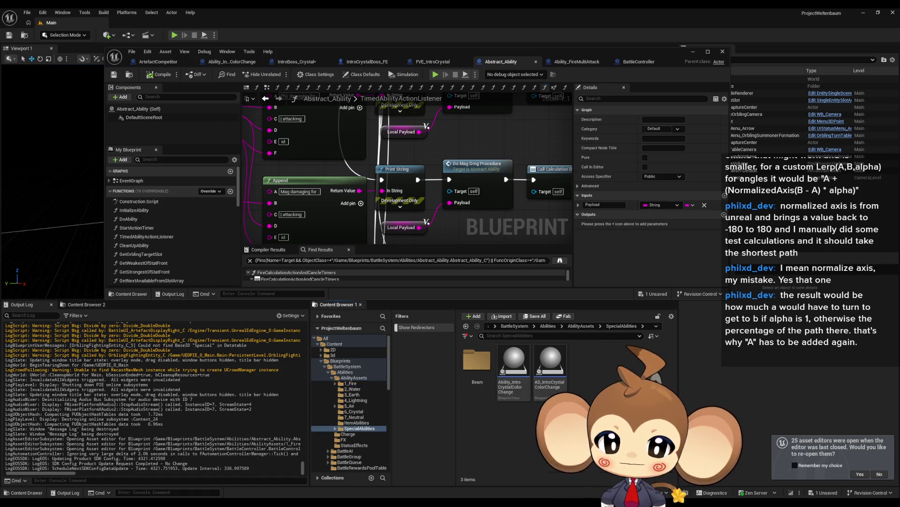
{"action": "double_click", "coordinate": [558, 369]}
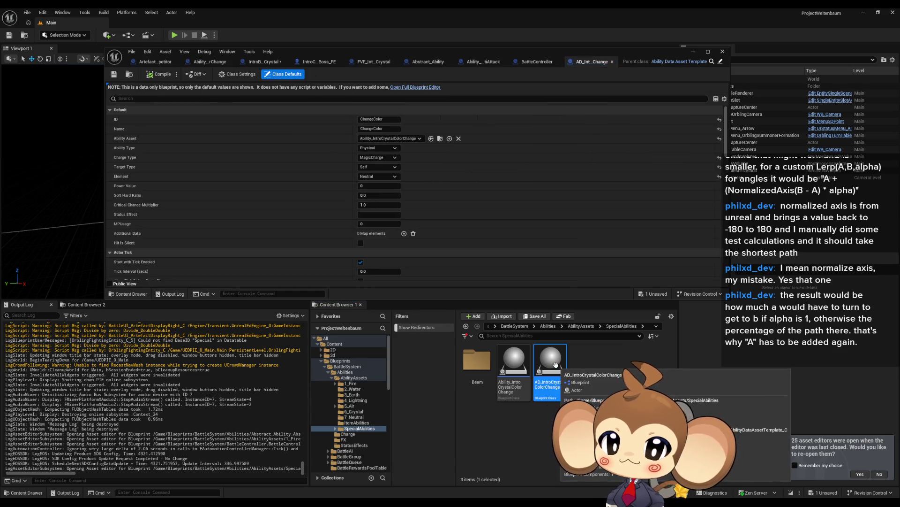
{"action": "left_click", "coordinate": [376, 149]}
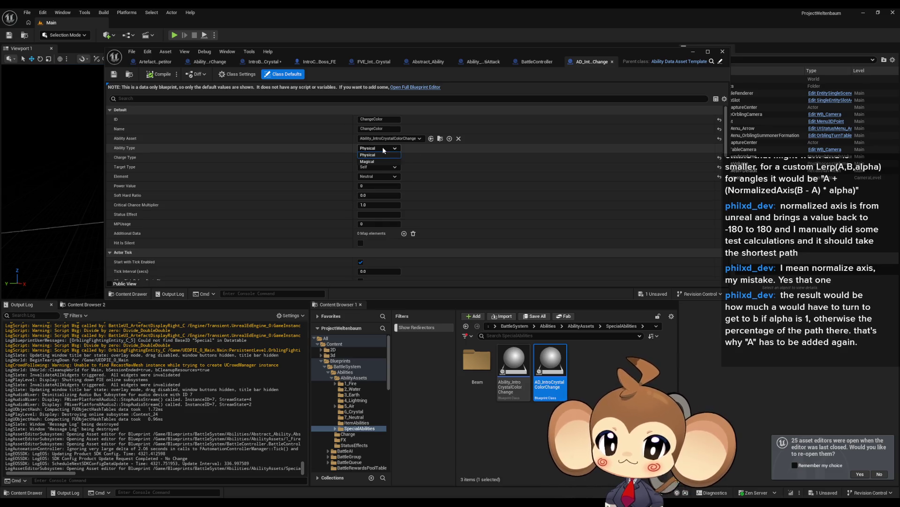
{"action": "left_click", "coordinate": [381, 154]}
{"action": "left_click", "coordinate": [378, 157]}
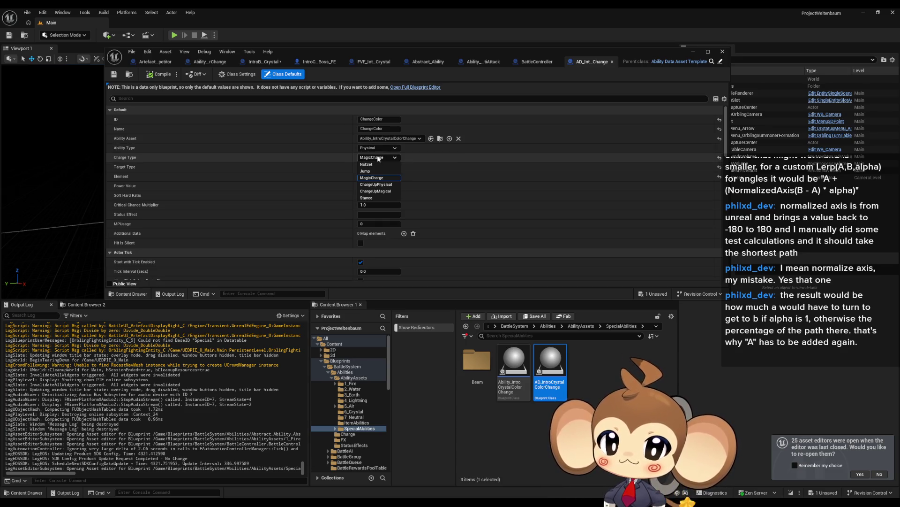
{"action": "left_click", "coordinate": [381, 177]}
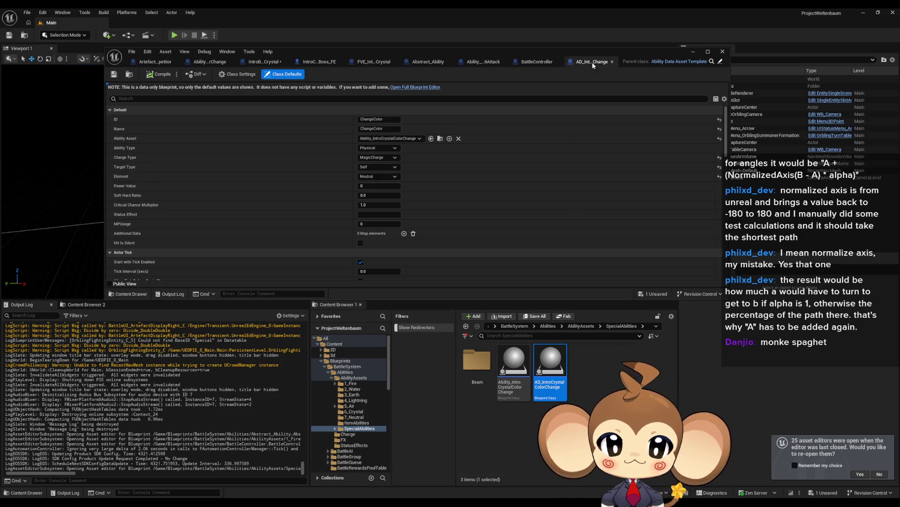
- Open Ability_IntroCrystalColorChange, return to the AD defaults, and select the ability asset
{"action": "double_click", "coordinate": [513, 363]}
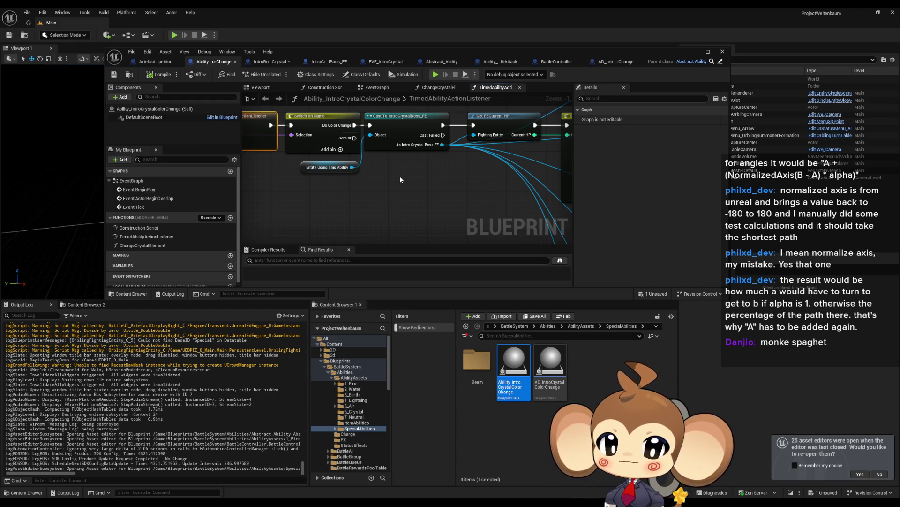
{"action": "left_click", "coordinate": [605, 63]}
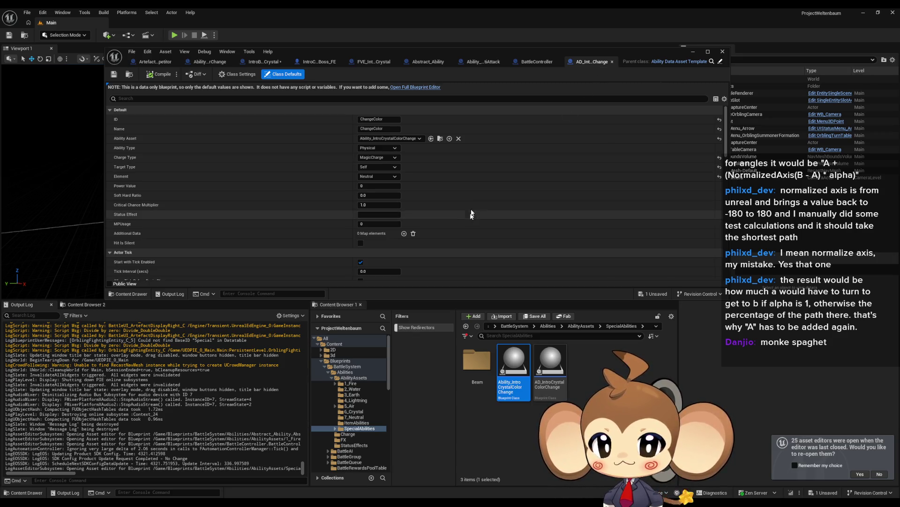
{"action": "left_click", "coordinate": [521, 377]}
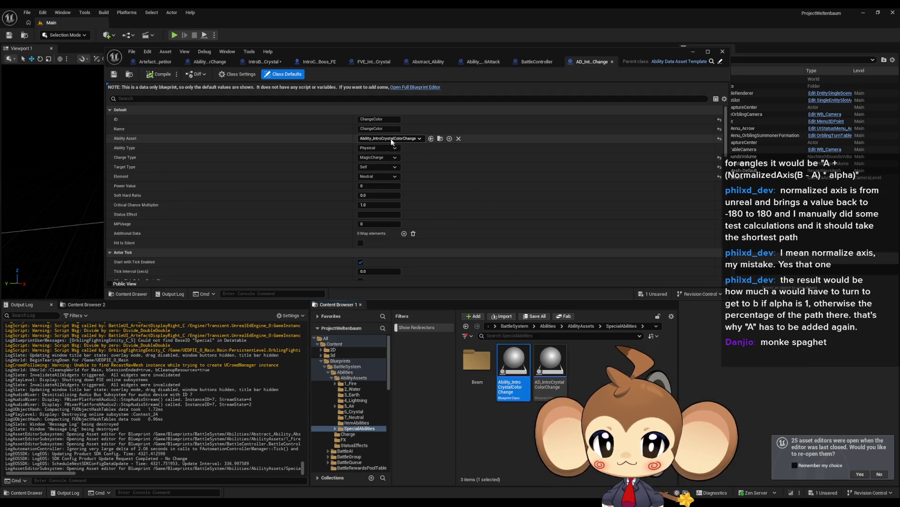
- View Ability_IntroCrystalColorChange's class defaults (DoColorChange 2.0, AbilityDone 4.0), then open the AbilityList data table
{"action": "double_click", "coordinate": [515, 367]}
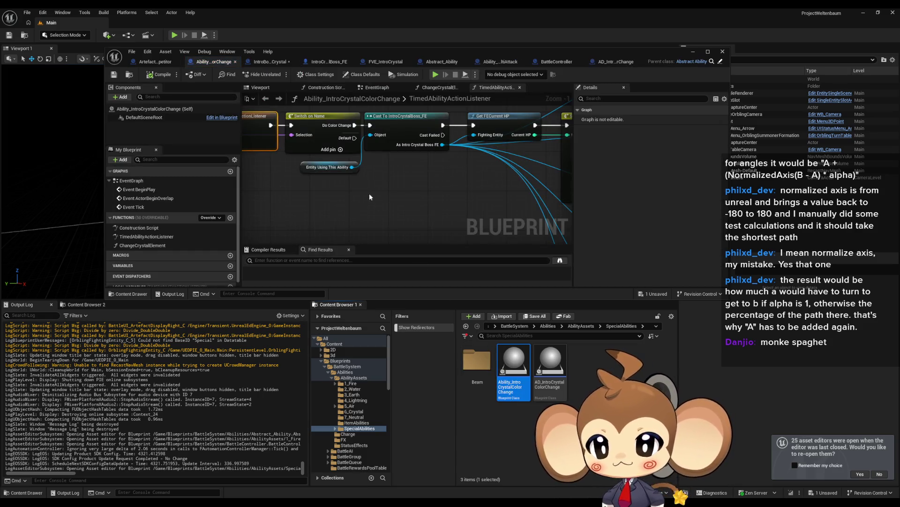
{"action": "left_click", "coordinate": [361, 74]}
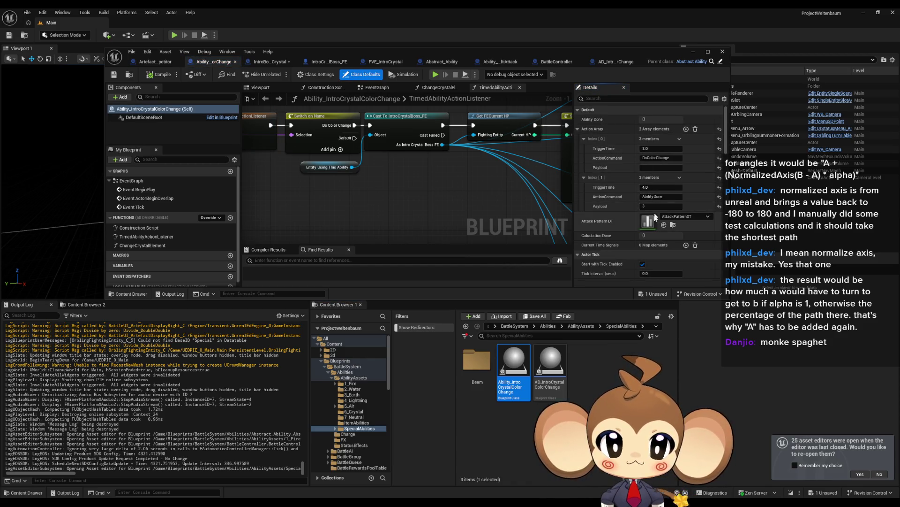
{"action": "left_click", "coordinate": [579, 326]}
{"action": "double_click", "coordinate": [549, 419]}
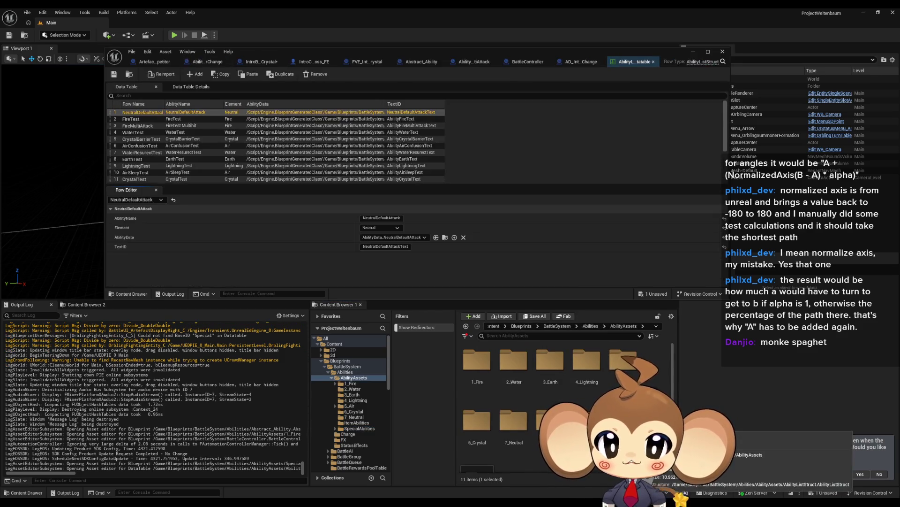
- Inspect the FireMultiAttack row and open its AbilityData_FireMultiAttack asset
{"action": "left_click", "coordinate": [143, 125]}
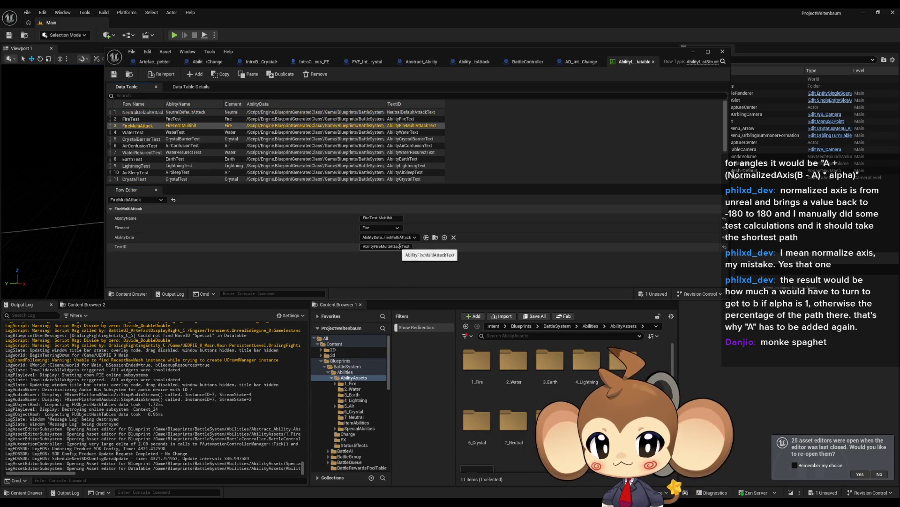
{"action": "left_click", "coordinate": [435, 238]}
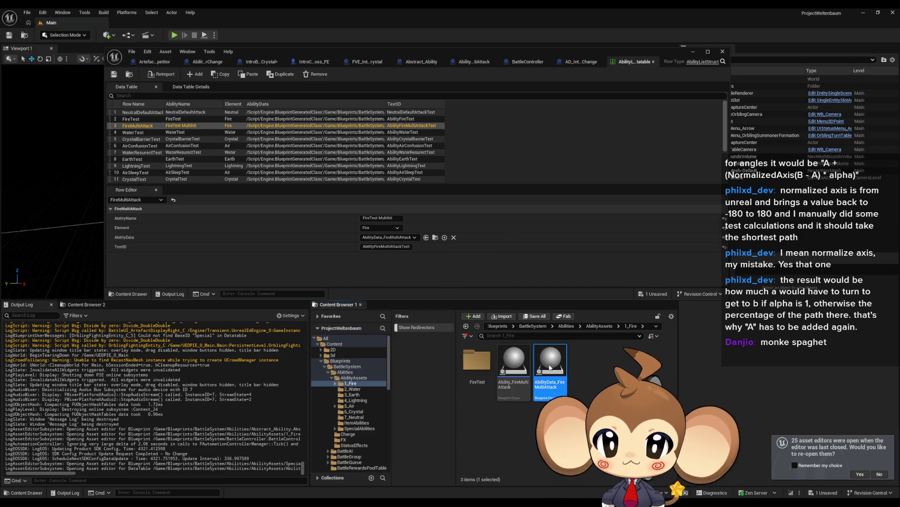
{"action": "double_click", "coordinate": [550, 367]}
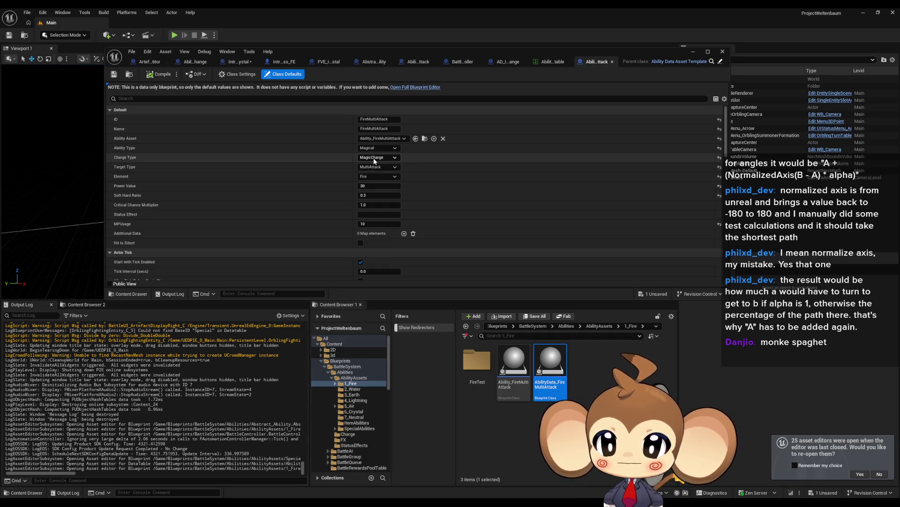
- Check AD_IntroCrystalColorChange's Target Type options and leave it on Self
{"action": "left_click", "coordinate": [501, 65]}
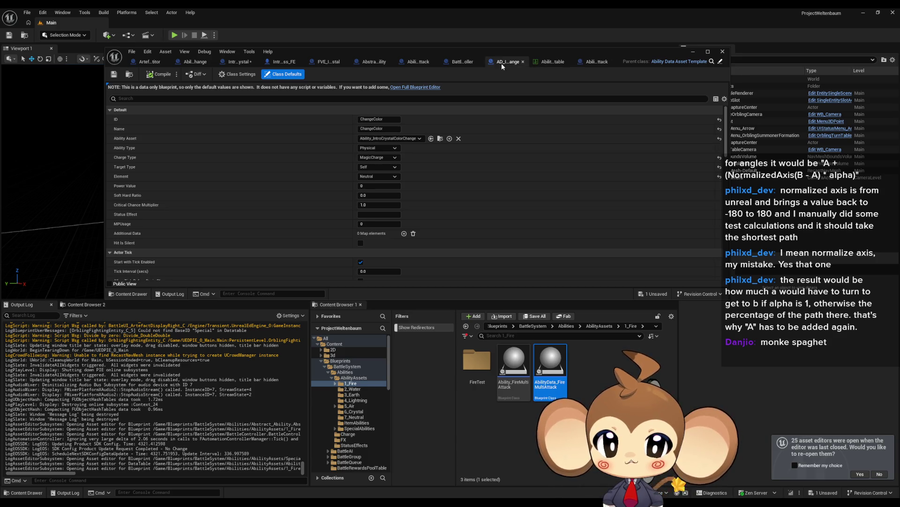
{"action": "left_click", "coordinate": [379, 168]}
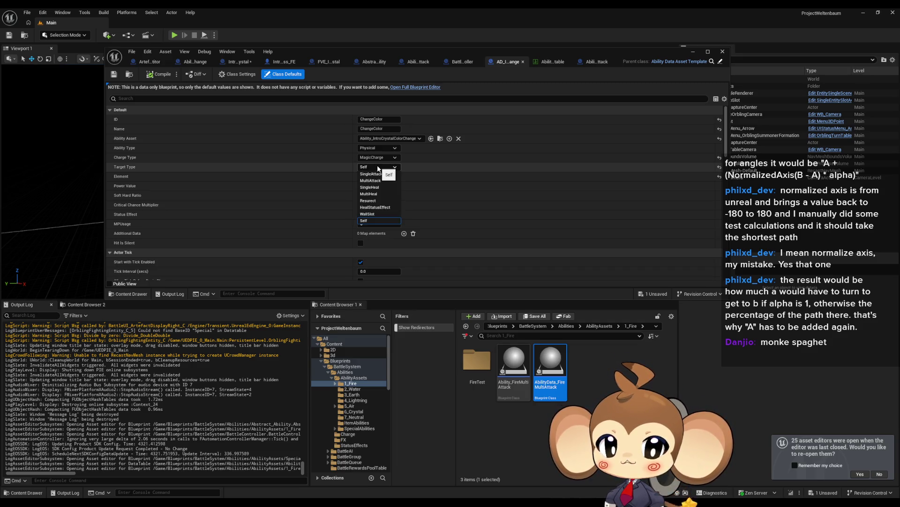
{"action": "left_click", "coordinate": [378, 168]}
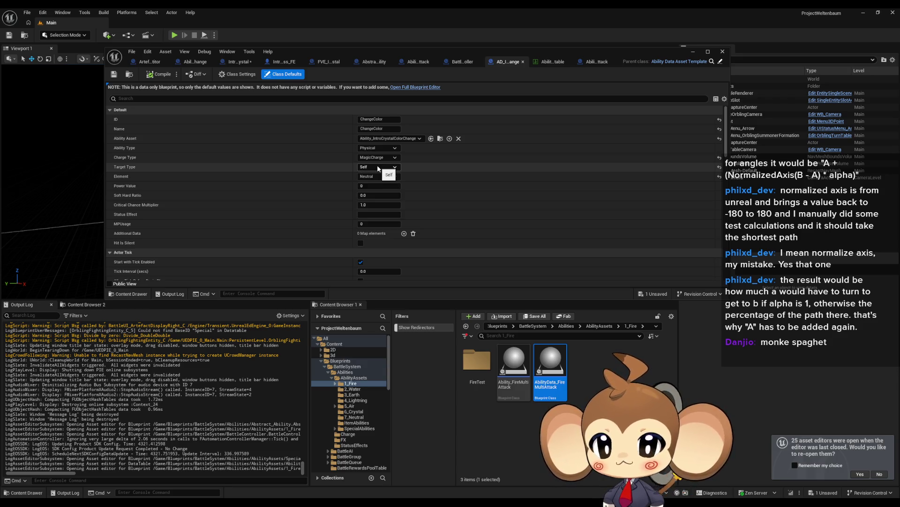
{"action": "left_click", "coordinate": [378, 167]}
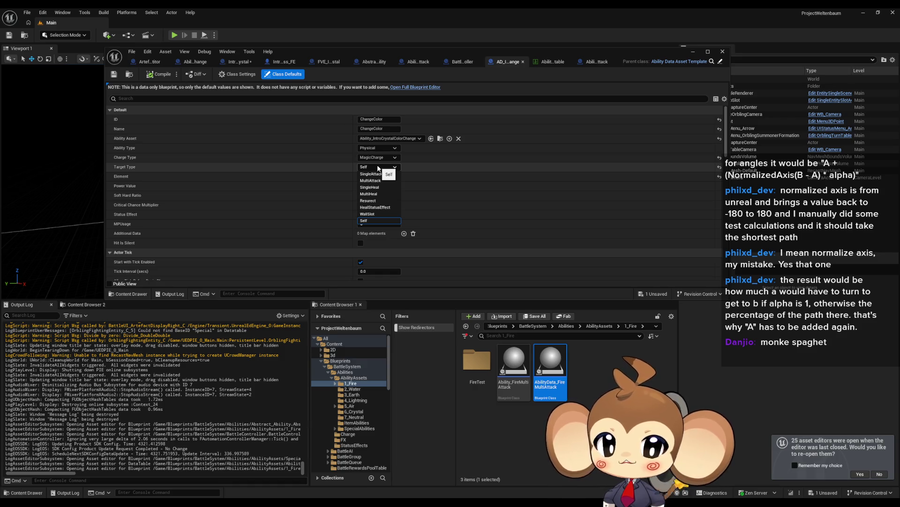
{"action": "left_click", "coordinate": [378, 167]}
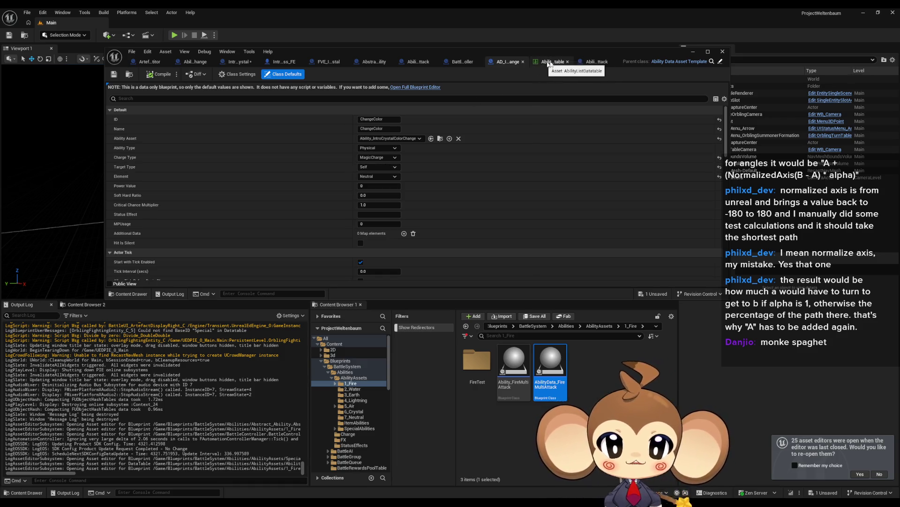
- Inspect the Call Calculation Done reference in Abstract_Ability, then open AbilityData_FireMultiAttack
{"action": "left_click", "coordinate": [460, 65]}
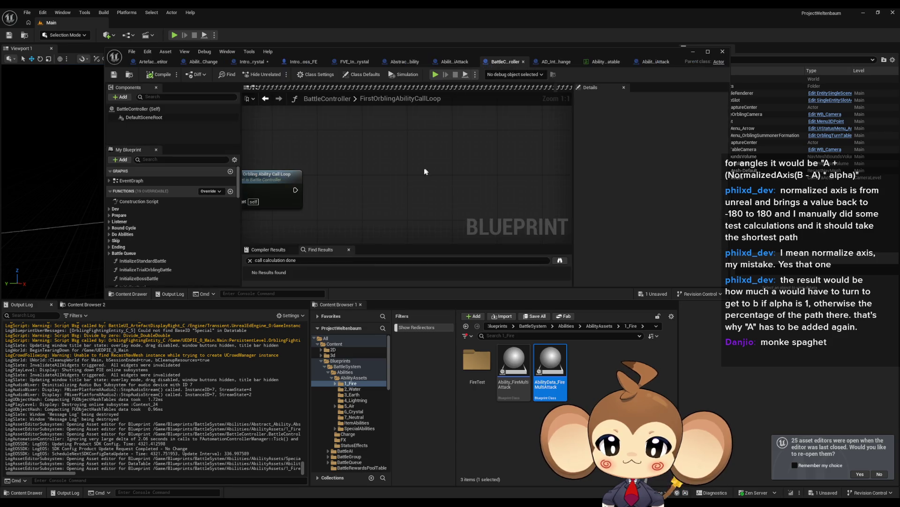
{"action": "scroll", "coordinate": [438, 183], "scroll_direction": "up", "scroll_amount": 4}
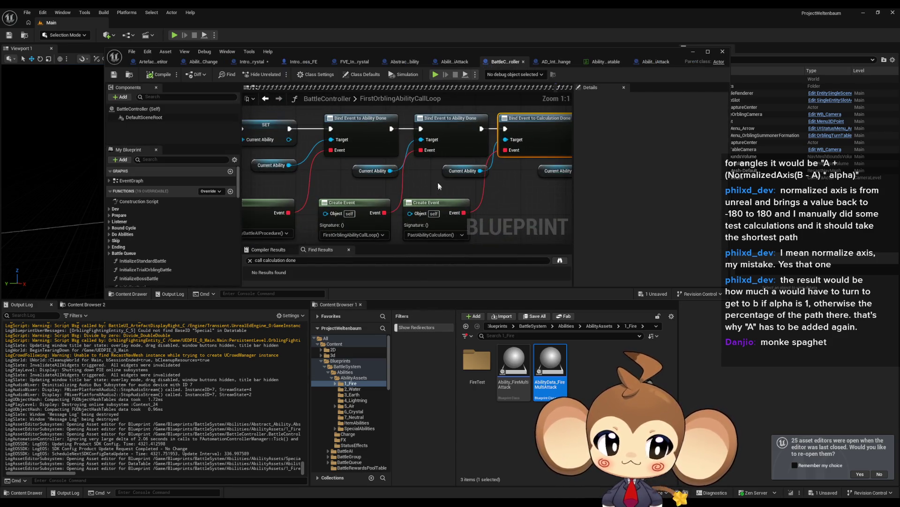
{"action": "double_click", "coordinate": [535, 119]}
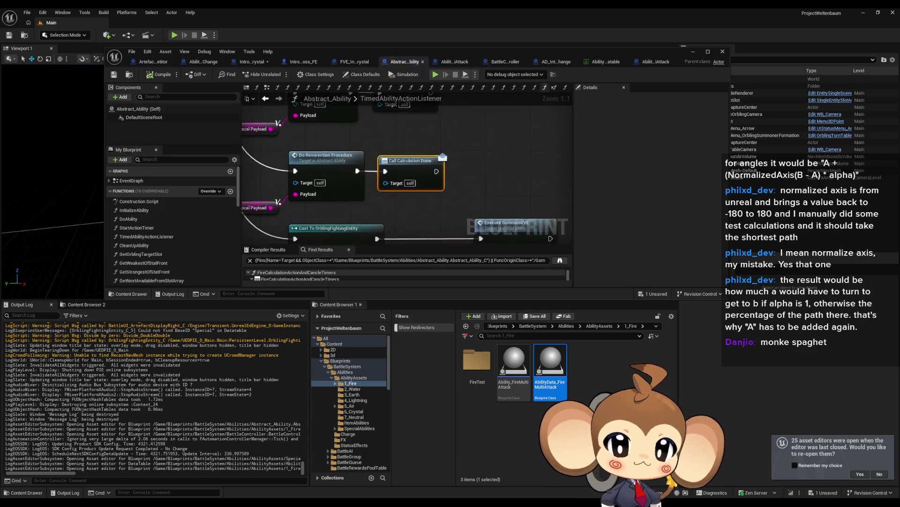
{"action": "scroll", "coordinate": [420, 203], "scroll_direction": "down", "scroll_amount": 1}
{"action": "left_click_drag", "start_coordinate": [420, 203], "coordinate": [389, 185]}
{"action": "scroll", "coordinate": [389, 184], "scroll_direction": "up", "scroll_amount": 4}
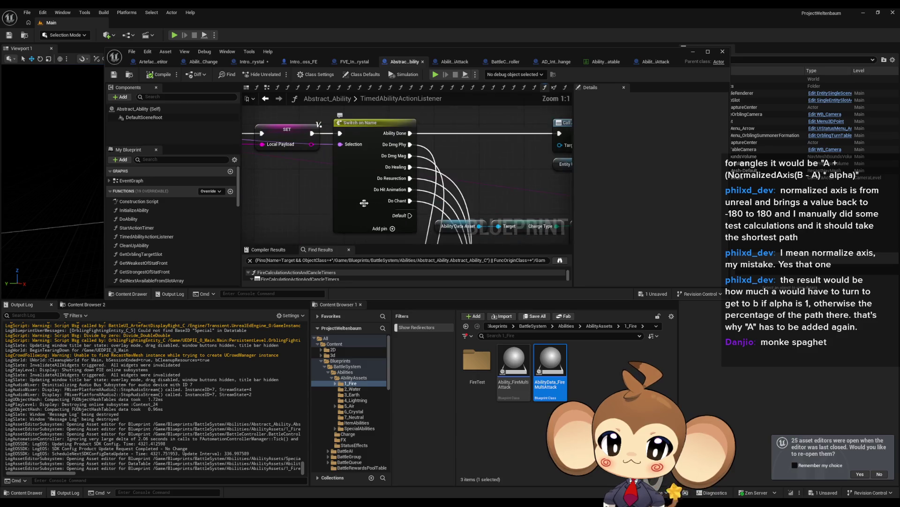
{"action": "scroll", "coordinate": [438, 207], "scroll_direction": "down", "scroll_amount": 2}
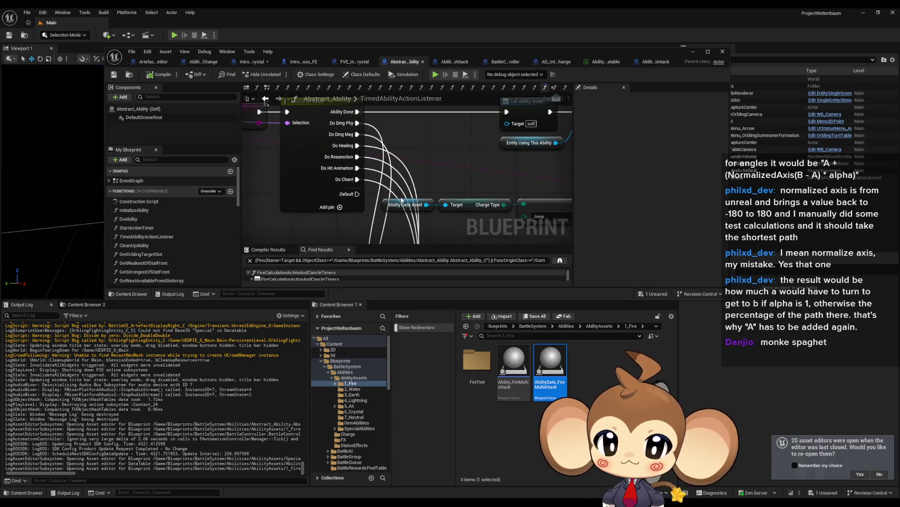
{"action": "left_click_drag", "start_coordinate": [438, 208], "coordinate": [403, 160]}
{"action": "scroll", "coordinate": [403, 160], "scroll_direction": "up", "scroll_amount": 2}
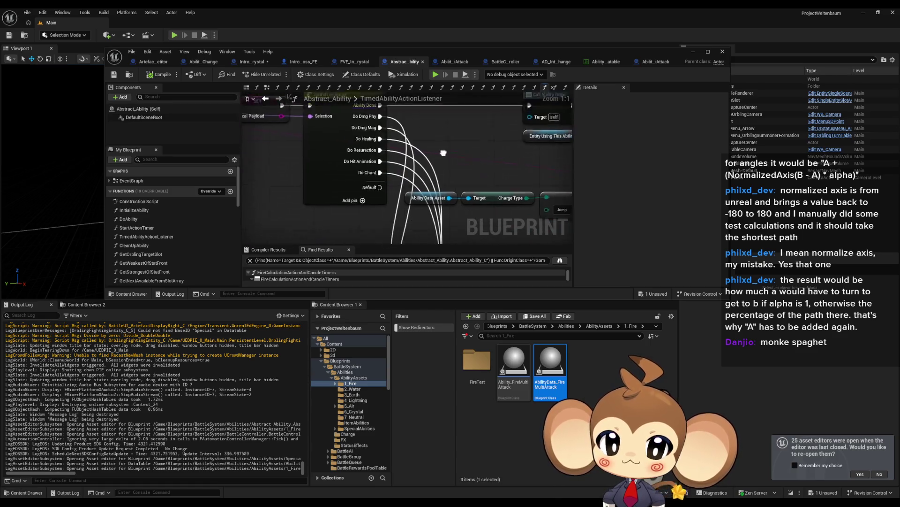
{"action": "double_click", "coordinate": [550, 371]}
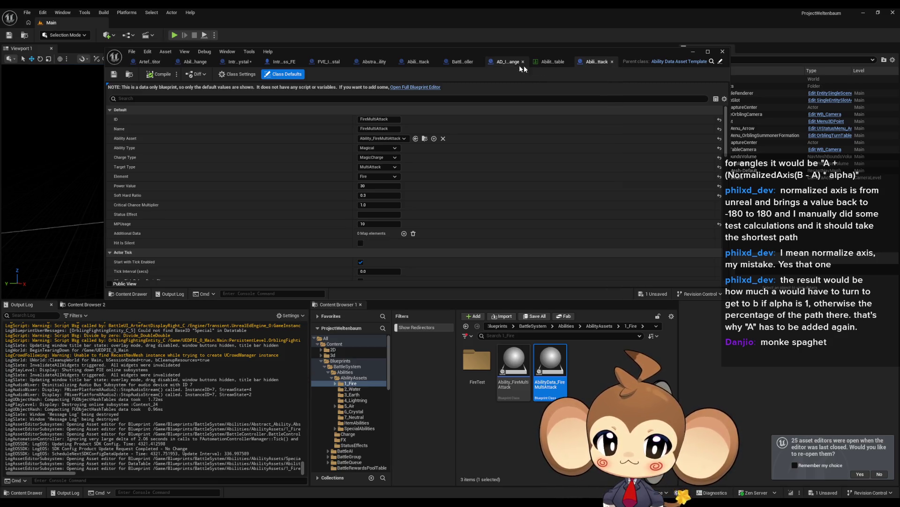
- Recheck Call Calculation Done near Call Ability Done, then locate AD_IntroCrystalColorChange's linked ability asset
{"action": "left_click", "coordinate": [462, 61]}
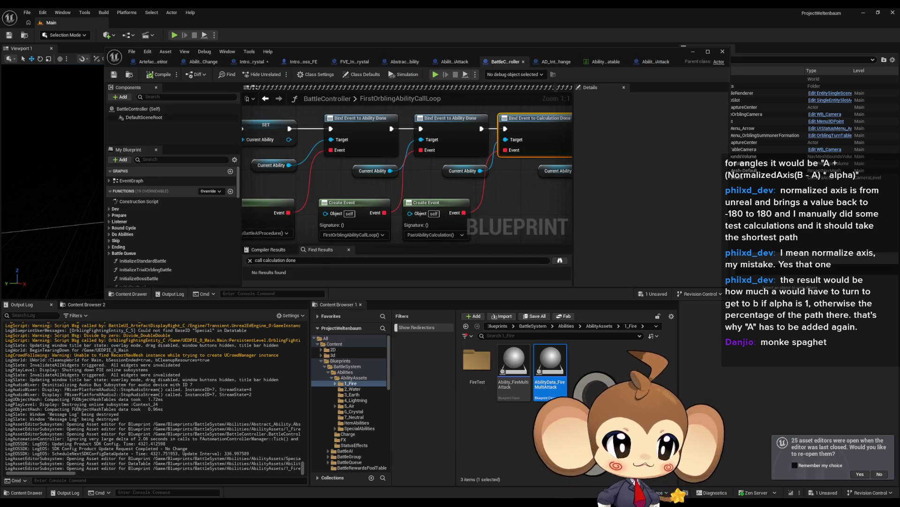
{"action": "double_click", "coordinate": [458, 221]}
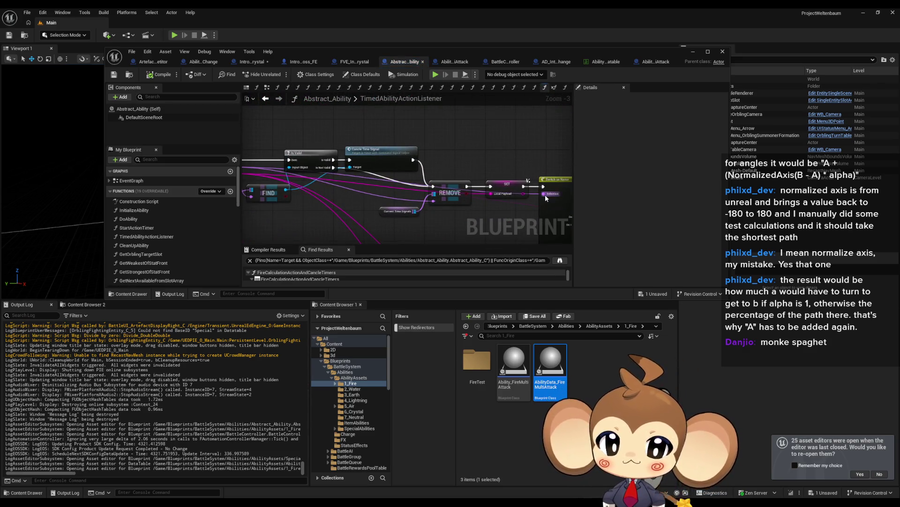
{"action": "scroll", "coordinate": [304, 179], "scroll_direction": "up", "scroll_amount": 3}
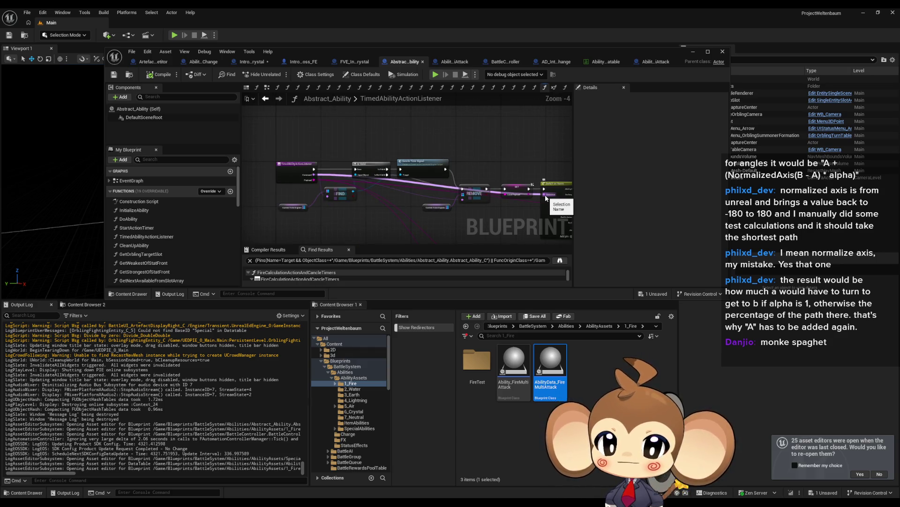
{"action": "left_click", "coordinate": [316, 178]}
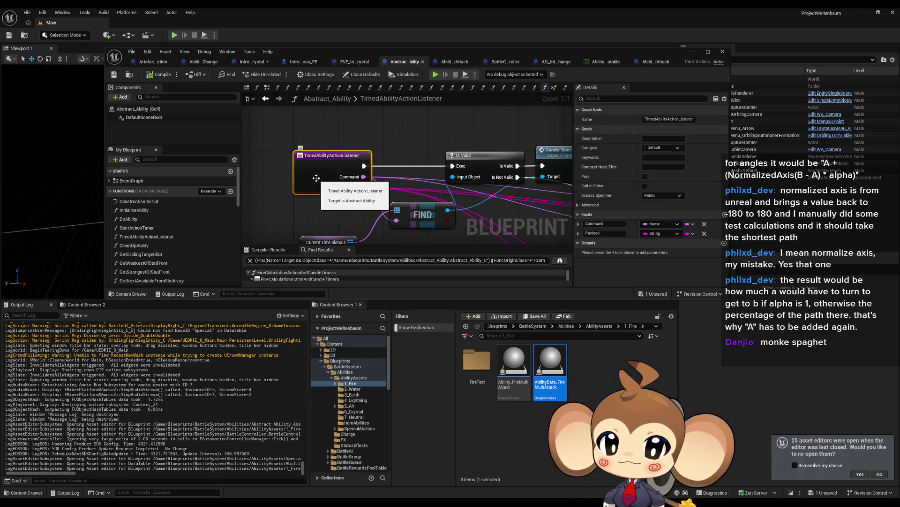
{"action": "scroll", "coordinate": [403, 183], "scroll_direction": "down", "scroll_amount": 4}
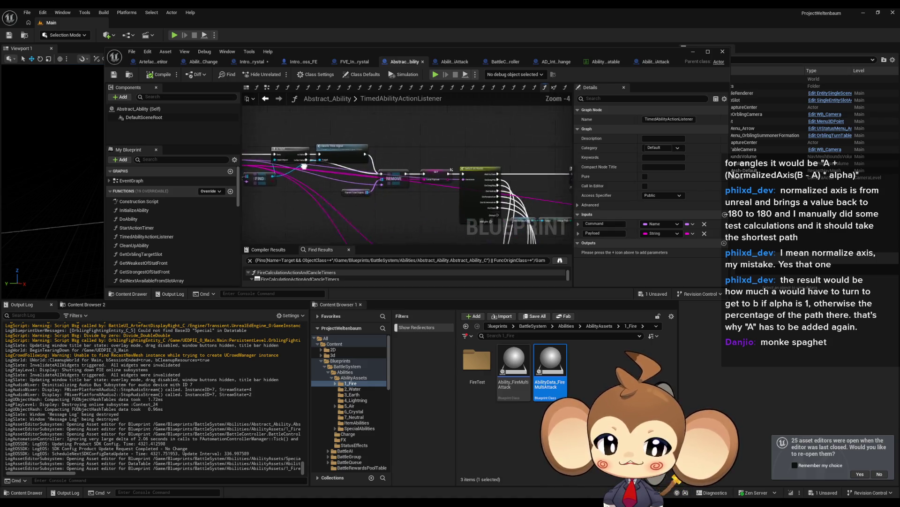
{"action": "scroll", "coordinate": [403, 183], "scroll_direction": "up", "scroll_amount": 2}
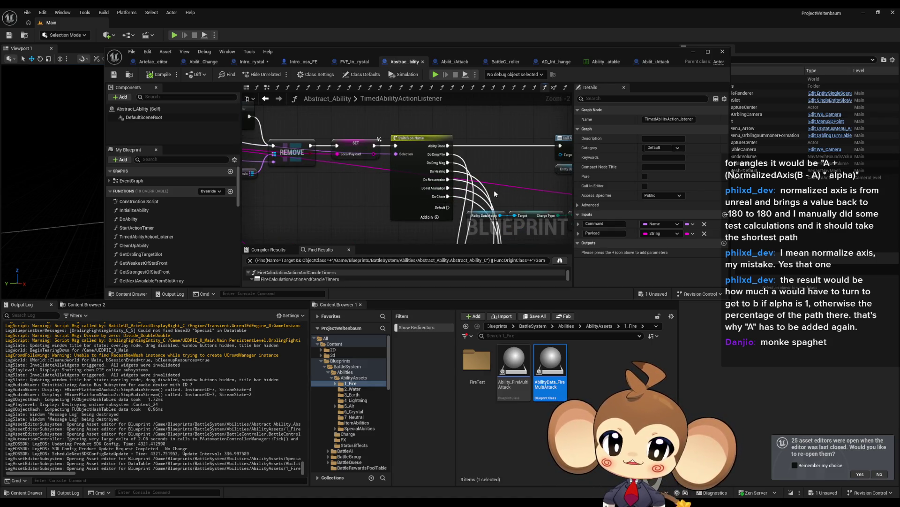
{"action": "left_click_drag", "start_coordinate": [492, 189], "coordinate": [443, 178]}
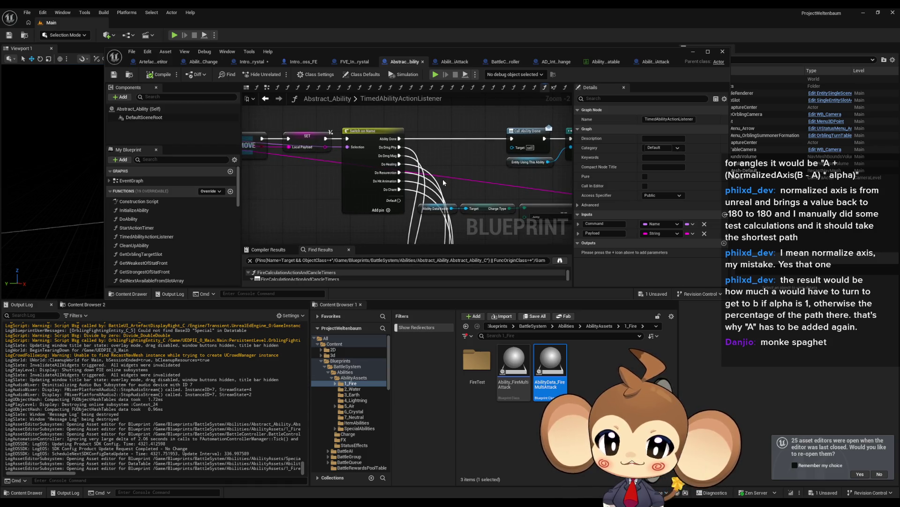
{"action": "scroll", "coordinate": [443, 179], "scroll_direction": "up", "scroll_amount": 1}
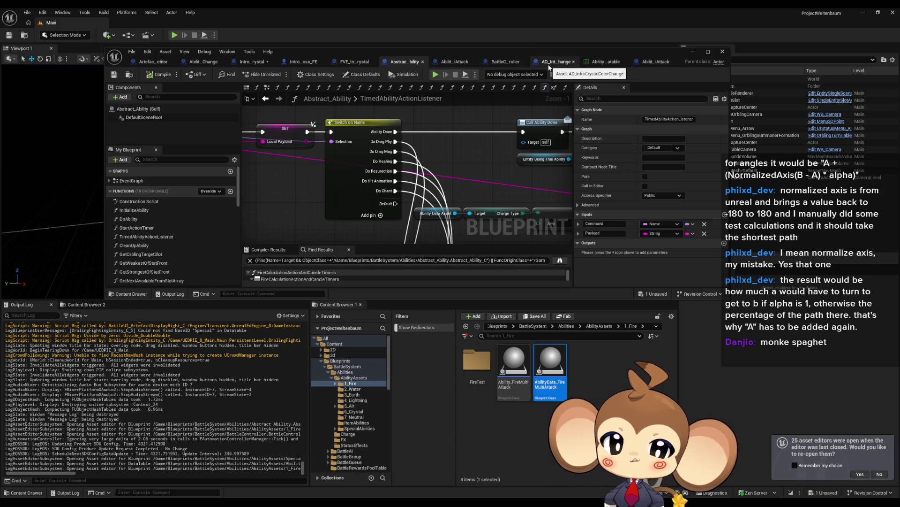
{"action": "left_click", "coordinate": [549, 66]}
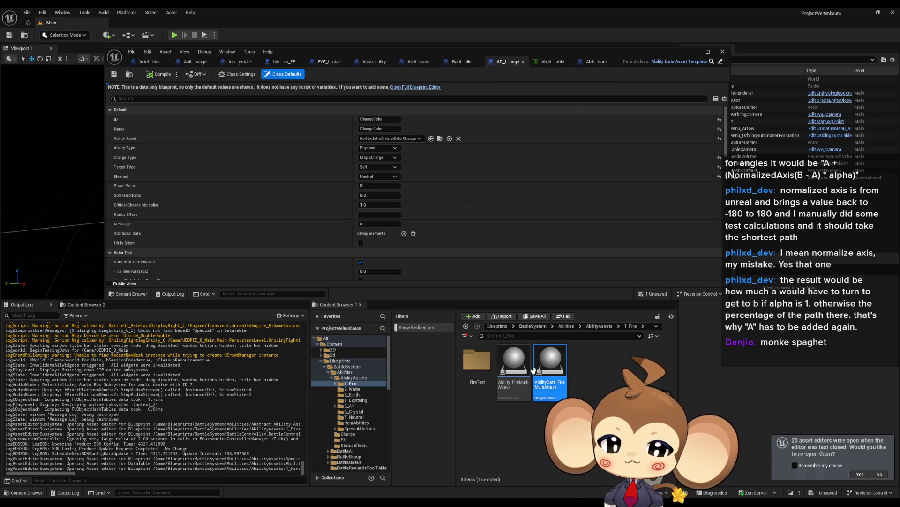
{"action": "left_click", "coordinate": [440, 139]}
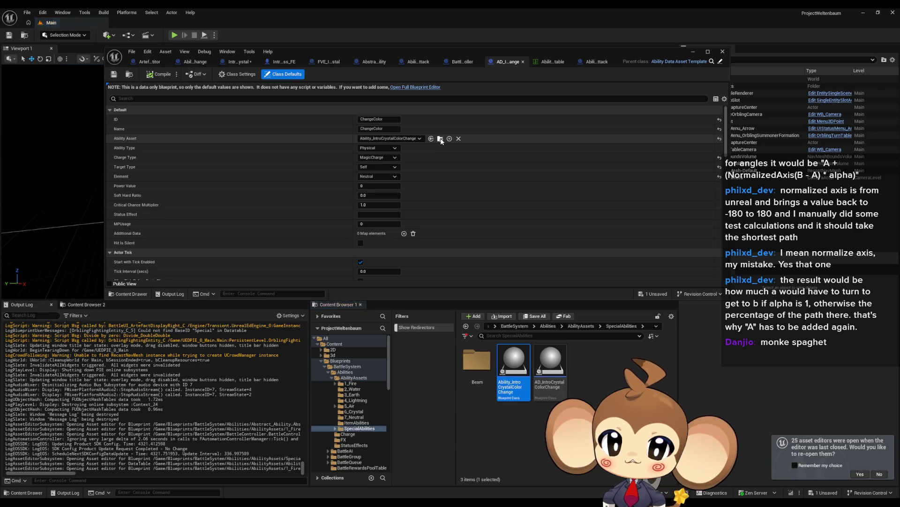
- Check Ability_IntroCrystalColorChange's DoColorChange action, then jump to Call Calculation Done in Abstract_Ability
{"action": "double_click", "coordinate": [516, 373]}
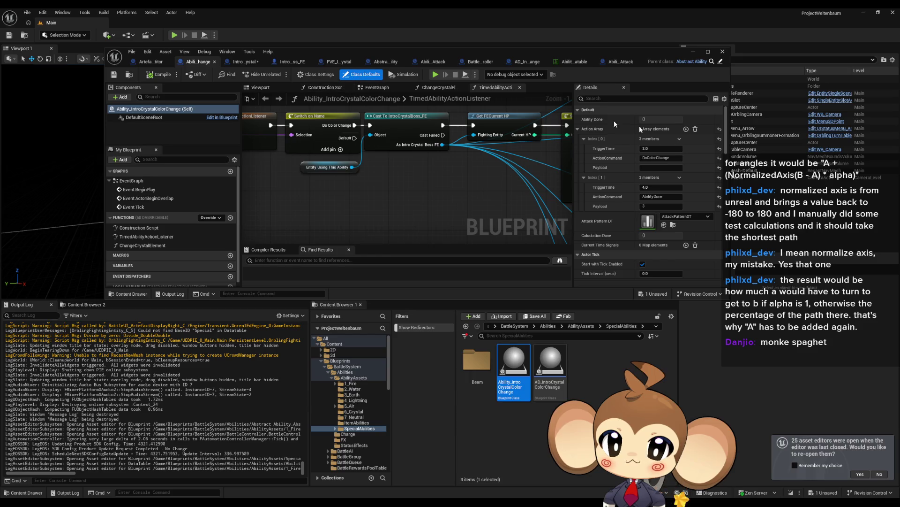
{"action": "left_click", "coordinate": [661, 159]}
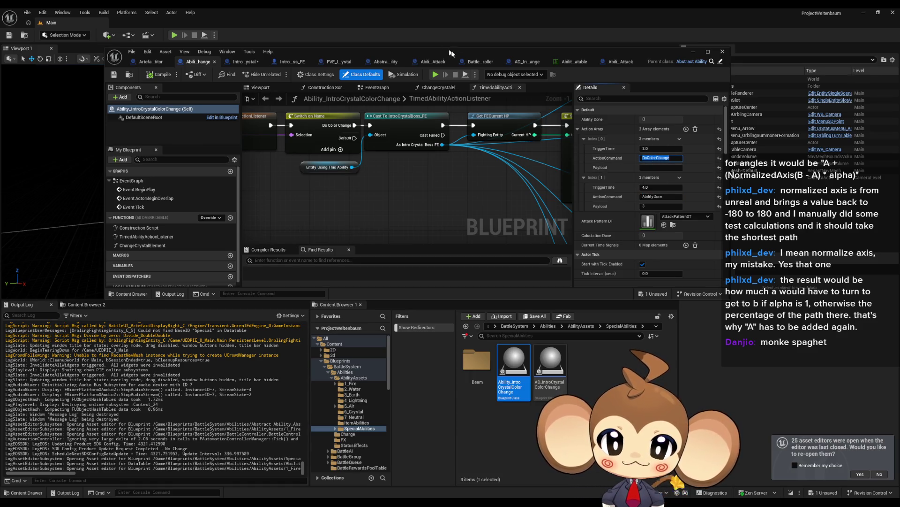
{"action": "left_click", "coordinate": [479, 62]}
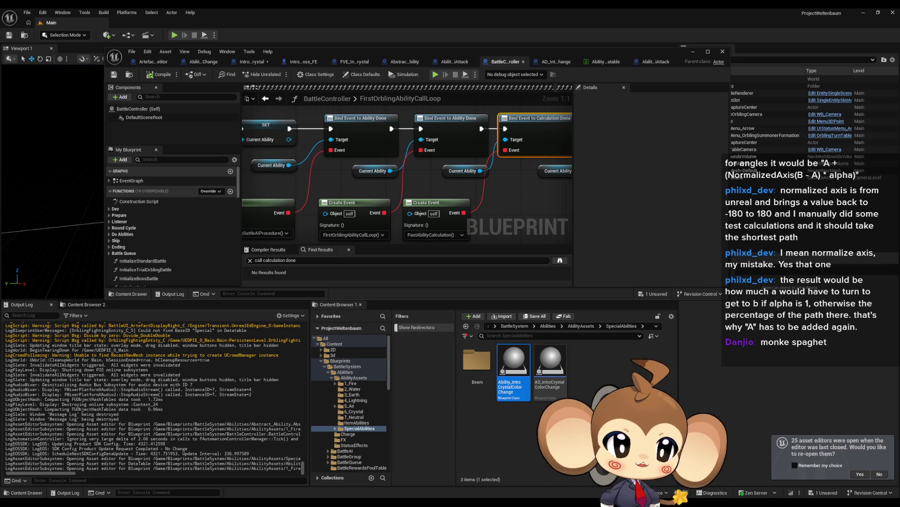
{"action": "double_click", "coordinate": [432, 155]}
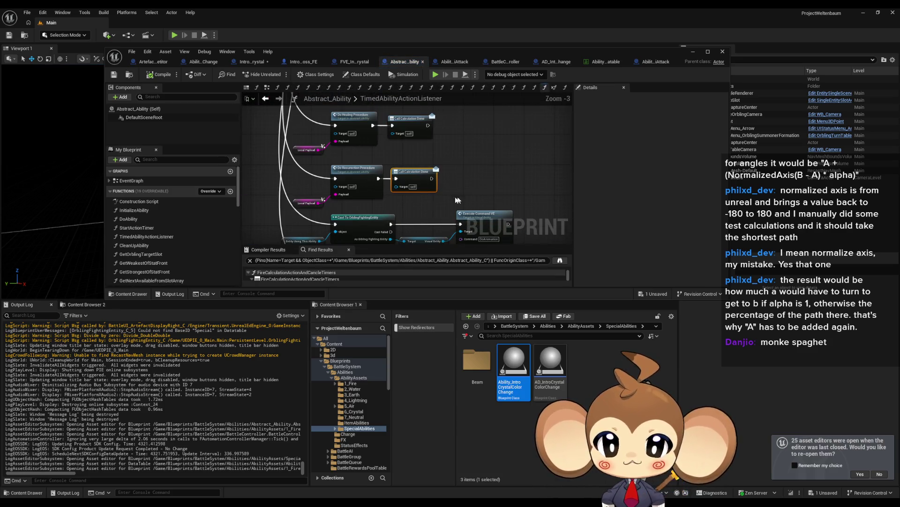
- Pan TimedAbilityActionListener to the Switch on Name, REMOVE and FIND nodes
{"action": "scroll", "coordinate": [491, 195], "scroll_direction": "up", "scroll_amount": 4}
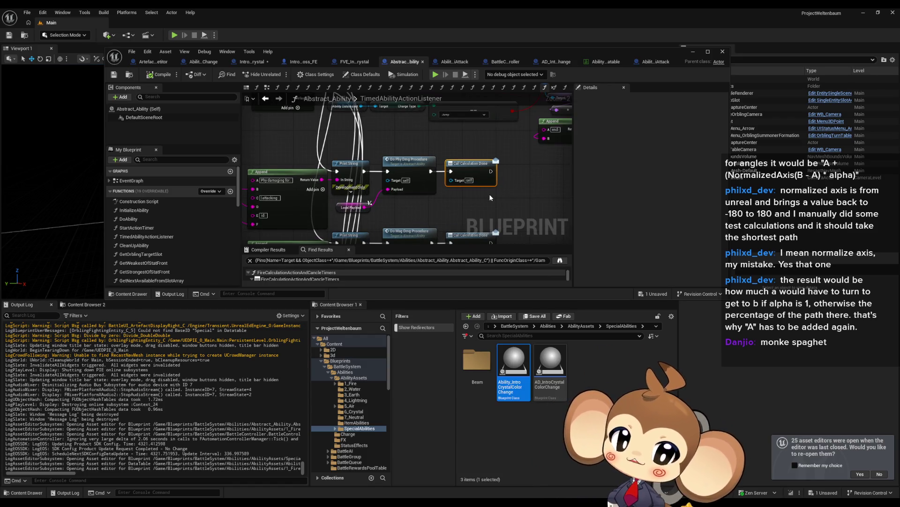
{"action": "scroll", "coordinate": [487, 192], "scroll_direction": "down", "scroll_amount": 1}
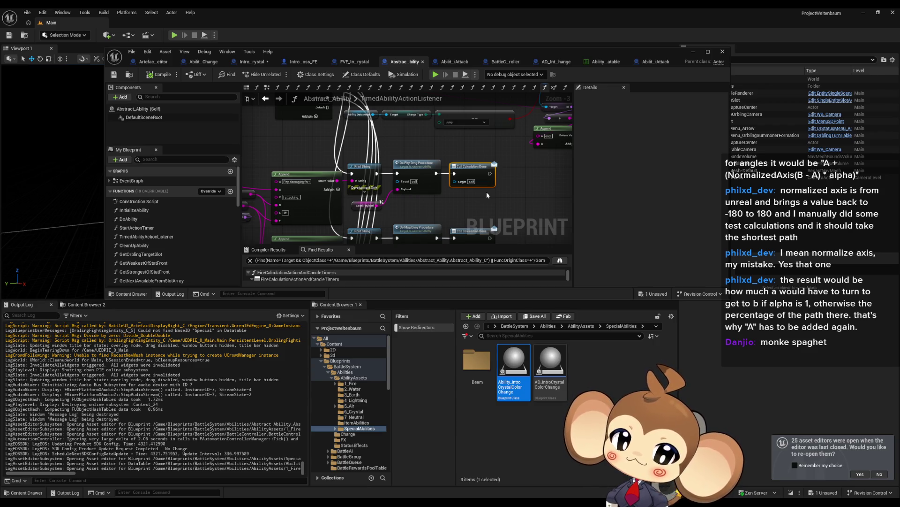
{"action": "scroll", "coordinate": [486, 189], "scroll_direction": "down", "scroll_amount": 1}
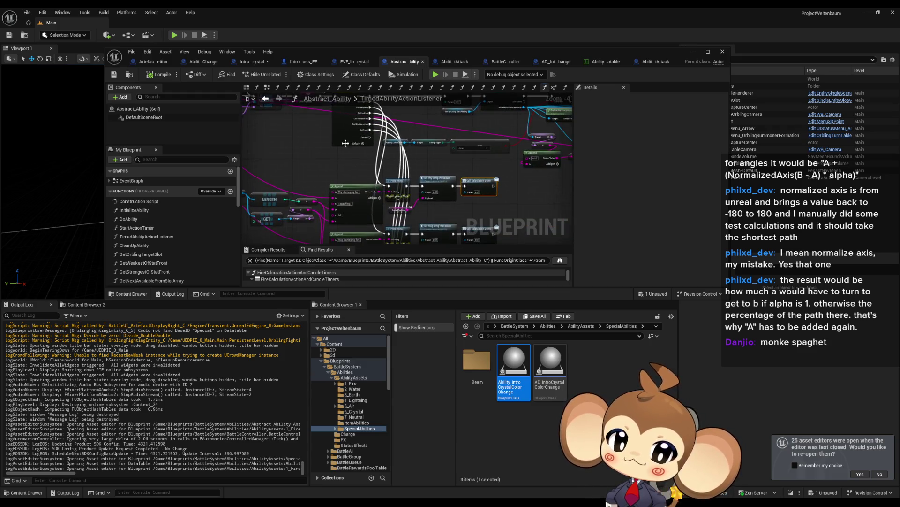
{"action": "scroll", "coordinate": [432, 195], "scroll_direction": "up", "scroll_amount": 2}
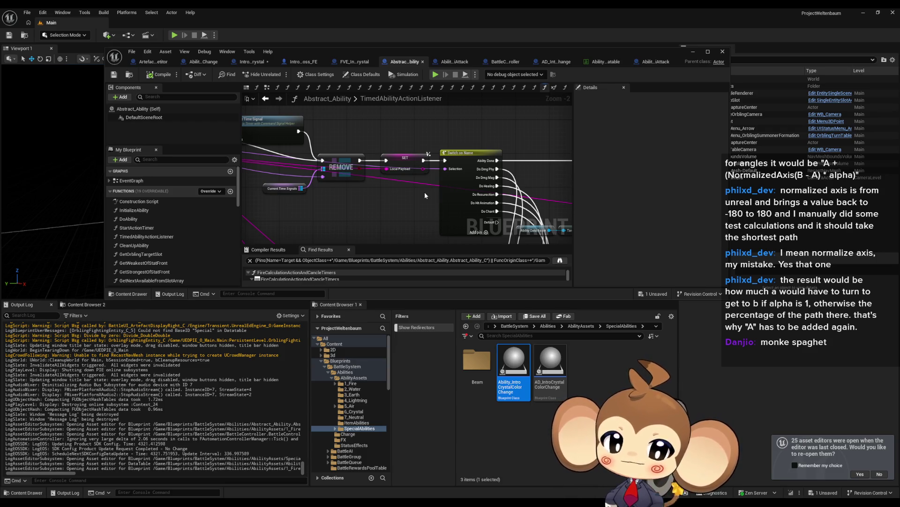
{"action": "left_click_drag", "start_coordinate": [425, 194], "coordinate": [388, 171]}
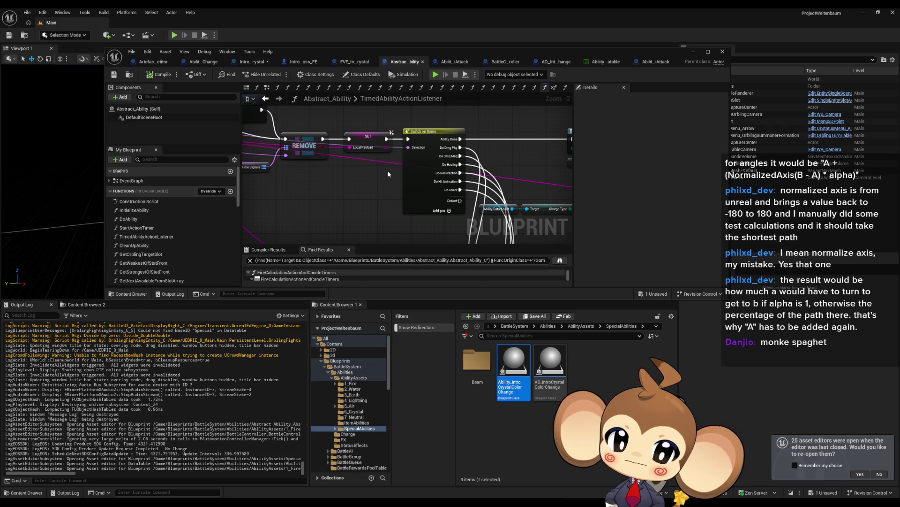
{"action": "scroll", "coordinate": [388, 173], "scroll_direction": "down", "scroll_amount": 3}
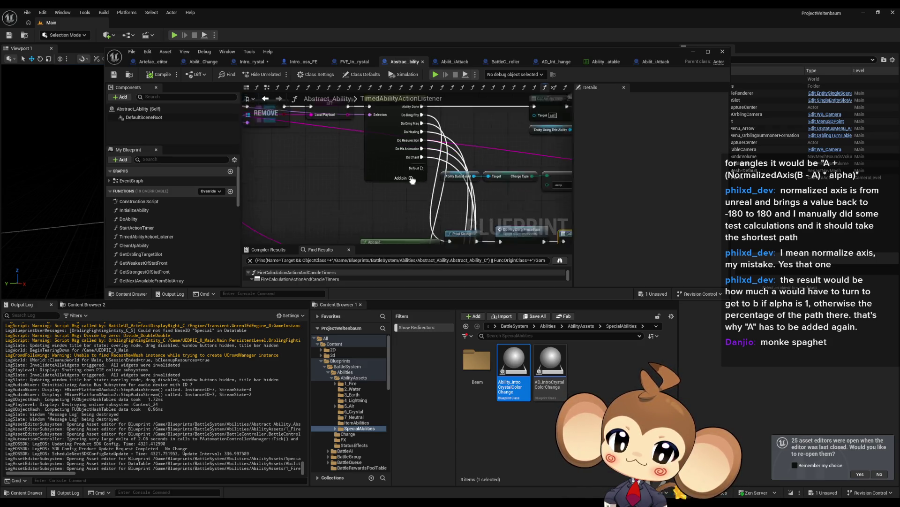
{"action": "left_click_drag", "start_coordinate": [397, 173], "coordinate": [538, 220]}
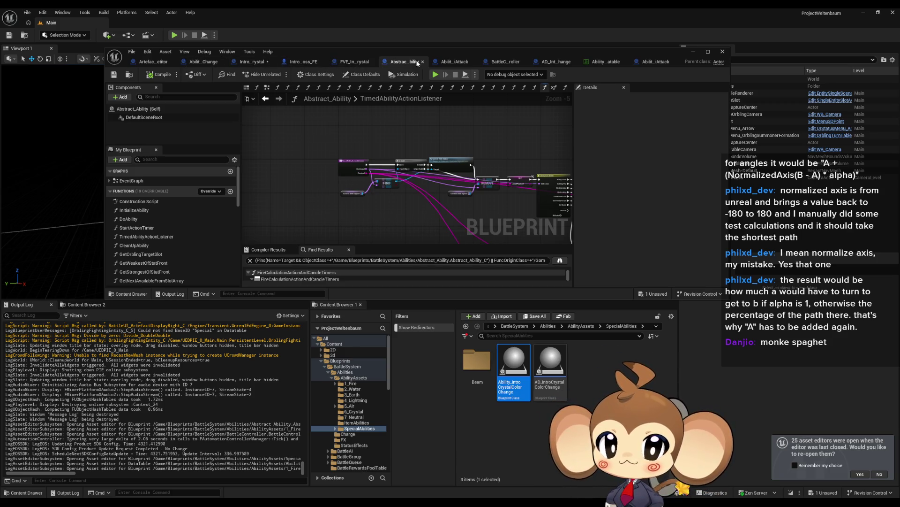
{"action": "left_click", "coordinate": [501, 63]}
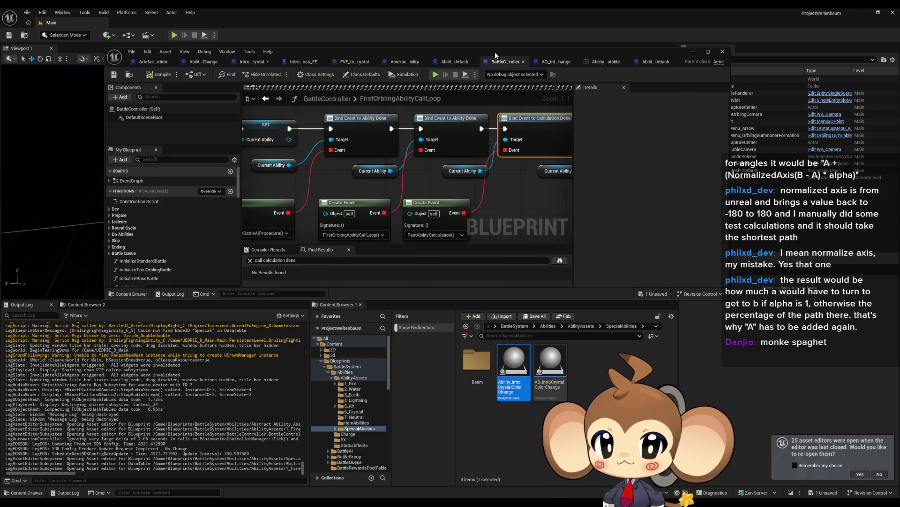
- Maximize BattleController, step back to SkipToNext, and open the FireCalculationActionAndCancleTimers function
{"action": "double_click", "coordinate": [501, 63]}
{"action": "scroll", "coordinate": [419, 207], "scroll_direction": "down", "scroll_amount": 6}
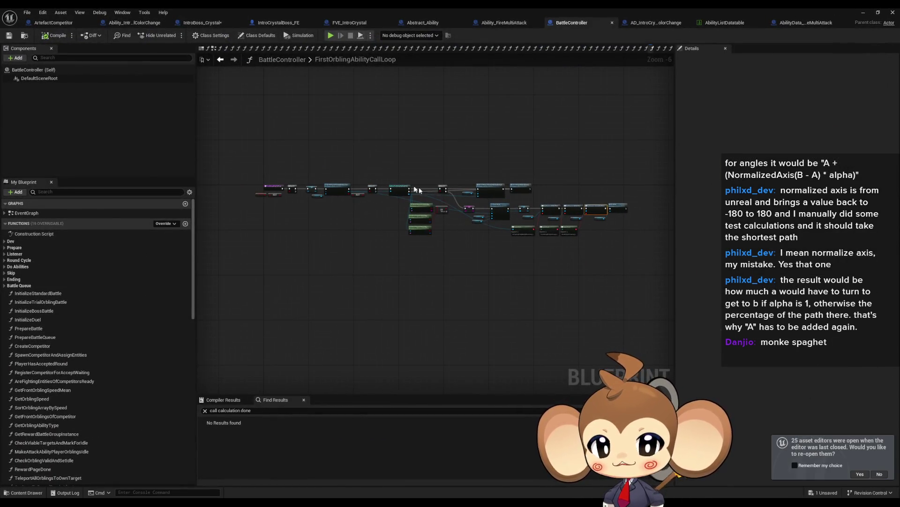
{"action": "scroll", "coordinate": [428, 192], "scroll_direction": "up", "scroll_amount": 5}
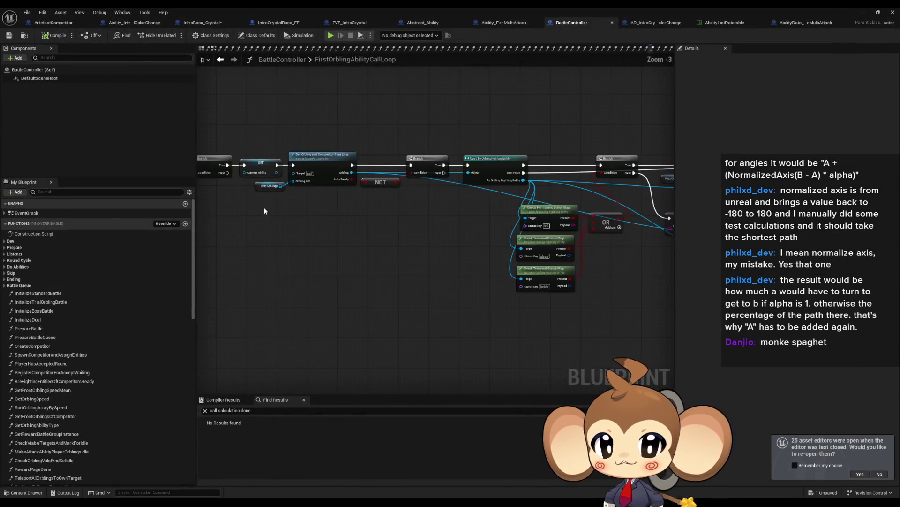
{"action": "left_click", "coordinate": [225, 63]}
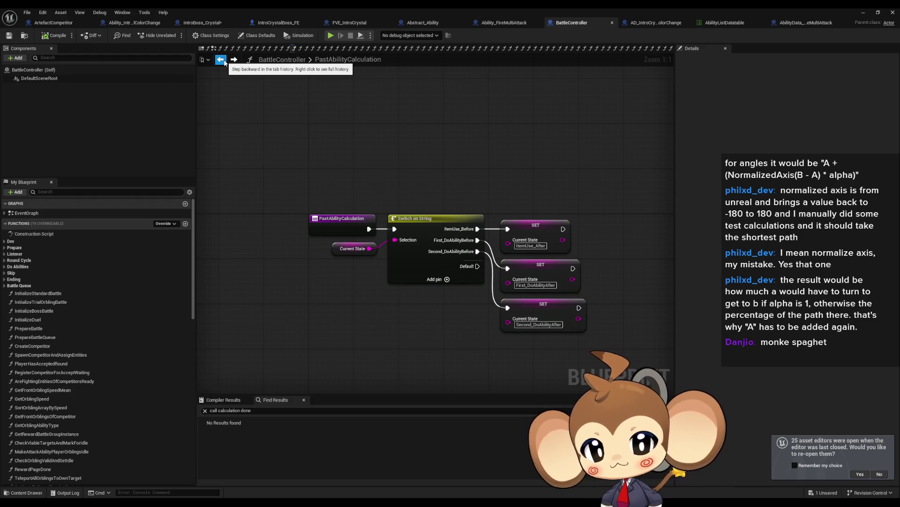
{"action": "left_click", "coordinate": [224, 62]}
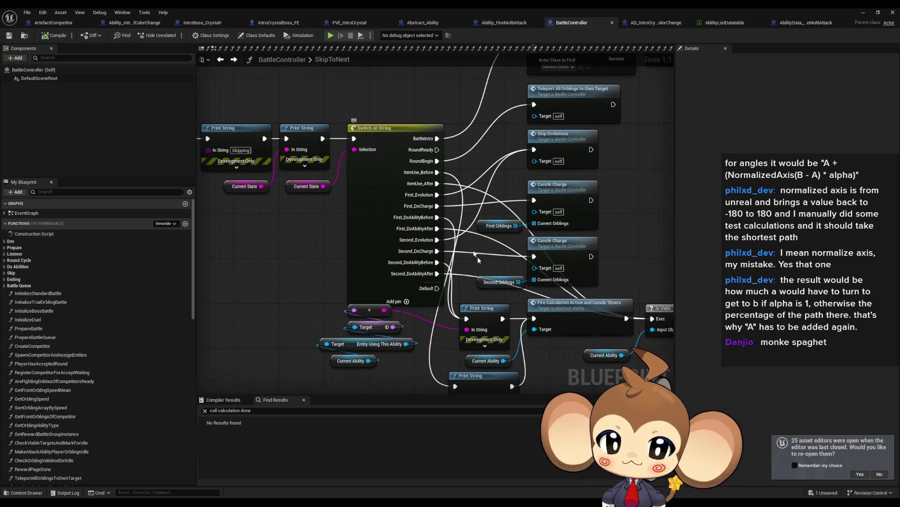
{"action": "mouse_move", "coordinate": [598, 325]}
{"action": "left_mouse_down"}
{"action": "mouse_move", "coordinate": [452, 264]}
{"action": "mouse_move", "coordinate": [245, 230]}
{"action": "mouse_move", "coordinate": [503, 247]}
{"action": "left_mouse_up"}
{"action": "double_click", "coordinate": [503, 247]}
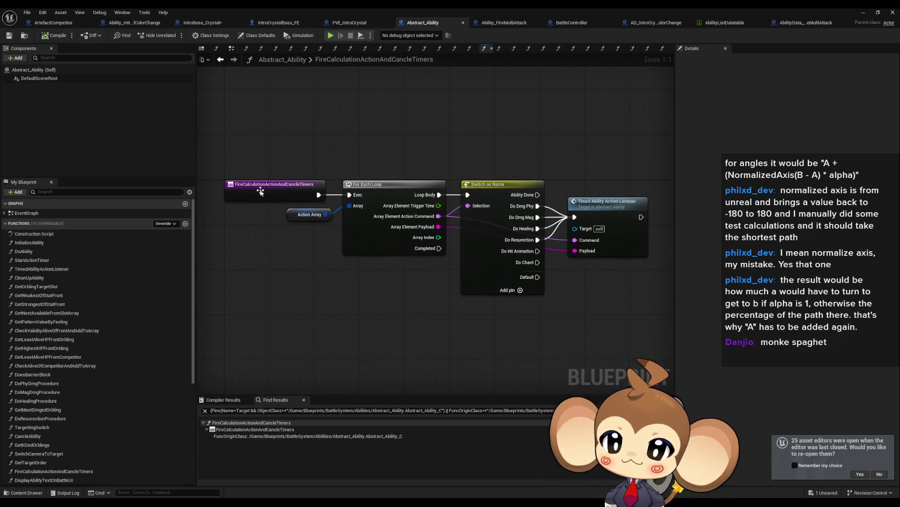
- Inspect the function entry node's options, then dock Abstract_Ability beside Ability_IntroCrystalColorChange
{"action": "right_click", "coordinate": [262, 189]}
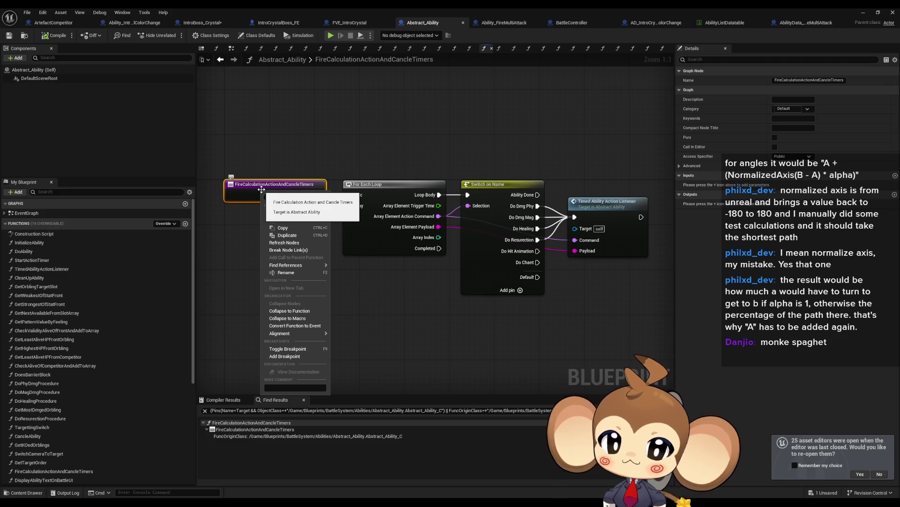
{"action": "left_click", "coordinate": [273, 202]}
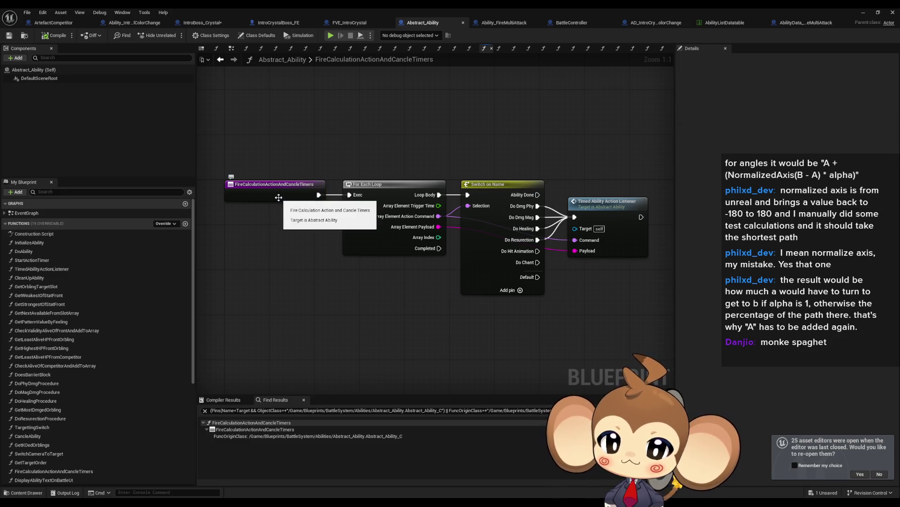
{"action": "right_click", "coordinate": [279, 197]}
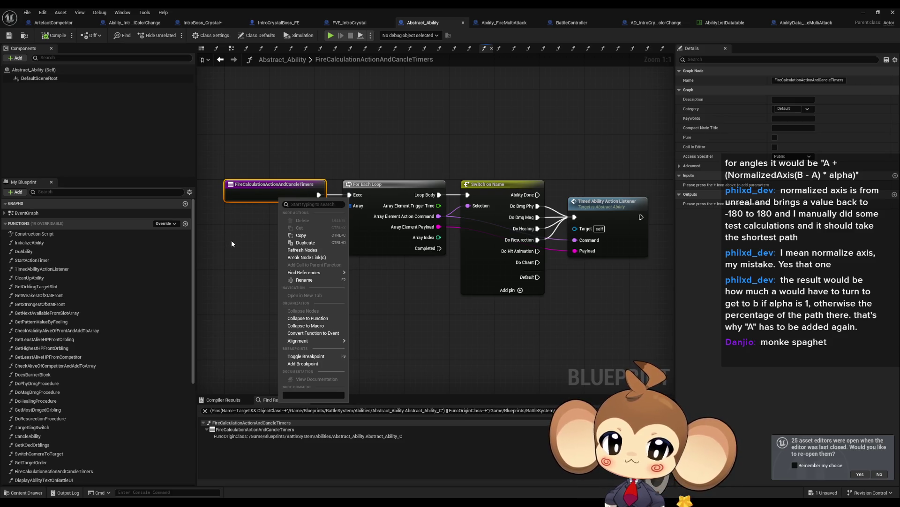
{"action": "left_click", "coordinate": [232, 243]}
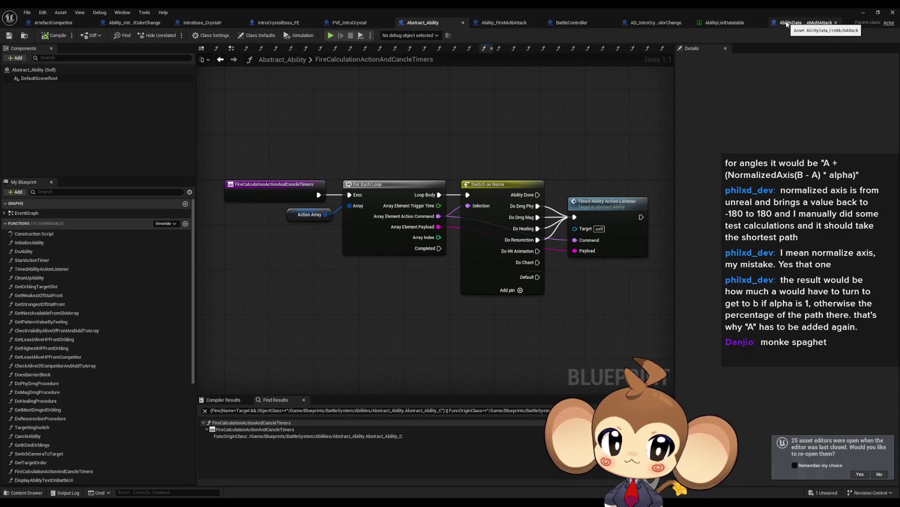
{"action": "left_click_drag", "start_coordinate": [431, 23], "coordinate": [137, 25]}
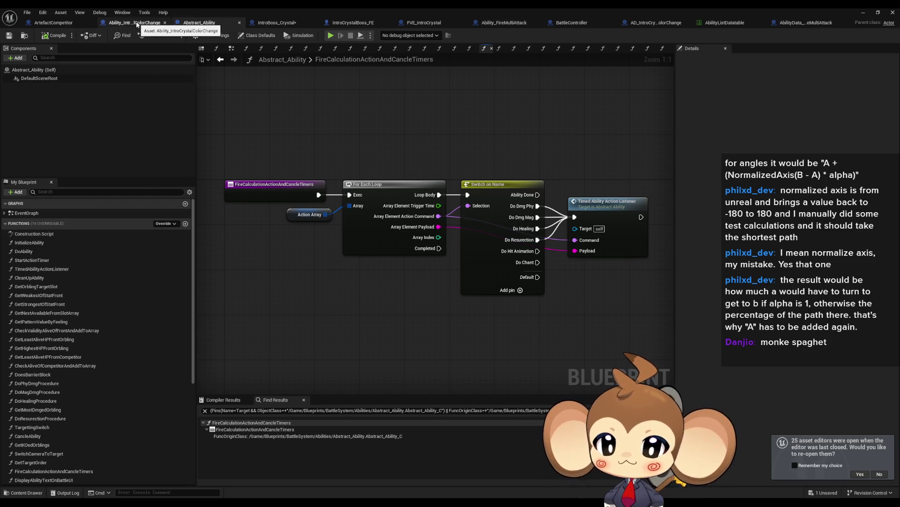
{"action": "left_click", "coordinate": [137, 24]}
- Override FireCalculationActionAndCancleTimers in Ability_IntroCrystalColorChange, keeping the parent call node
{"action": "left_click", "coordinate": [177, 250]}
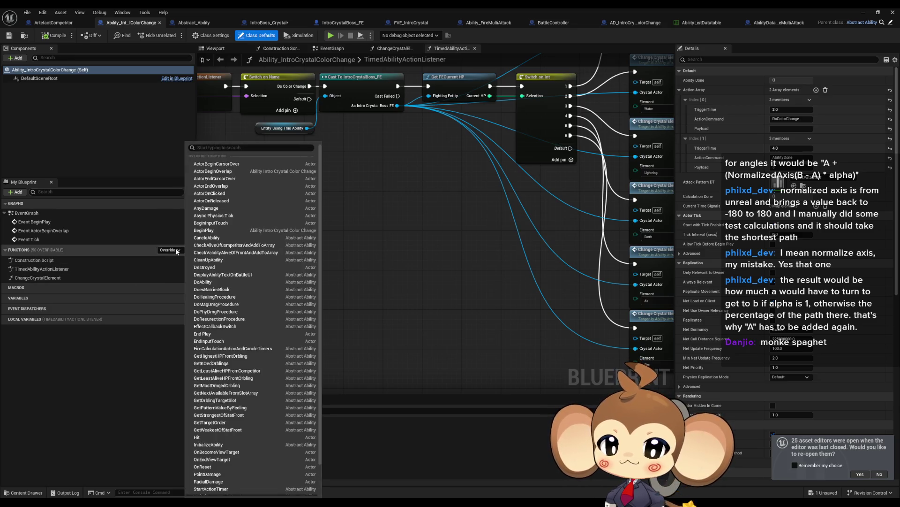
{"action": "type", "text": "fire"}
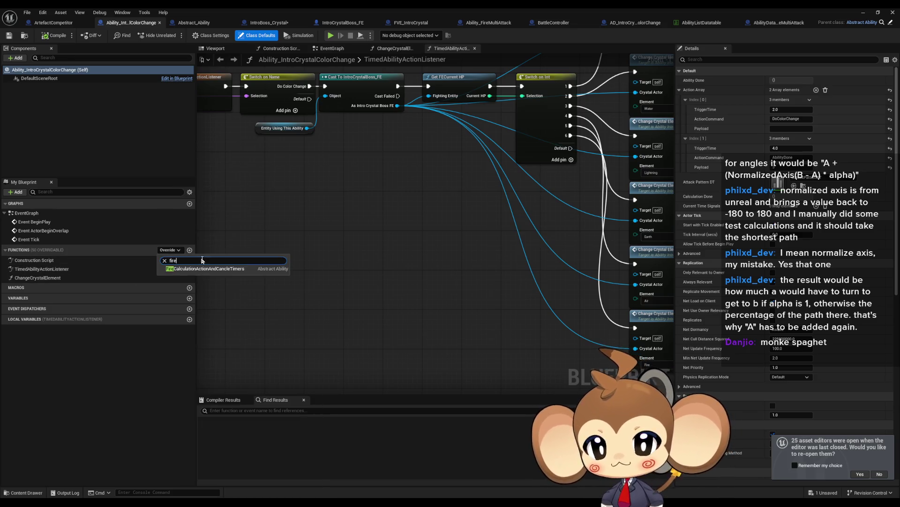
{"action": "left_click", "coordinate": [206, 269]}
{"action": "left_click", "coordinate": [477, 224]}
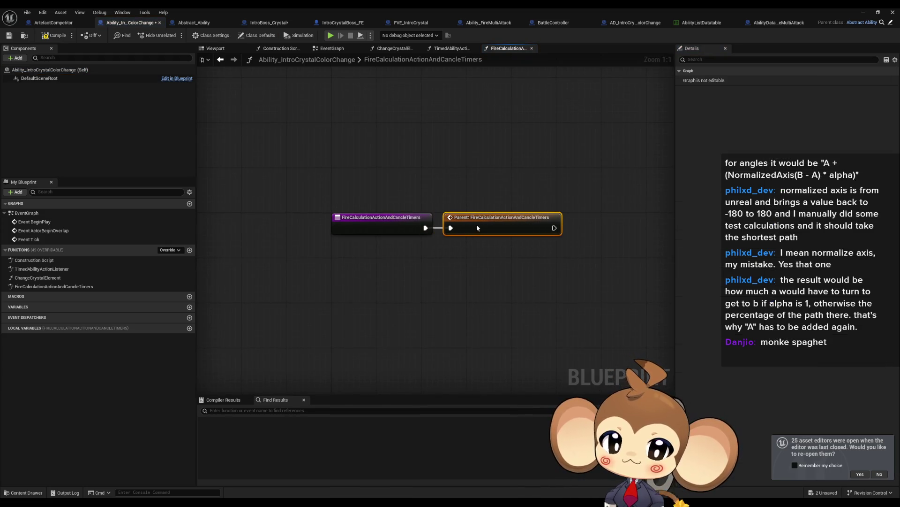
{"action": "left_click_drag", "start_coordinate": [479, 274], "coordinate": [385, 279]}
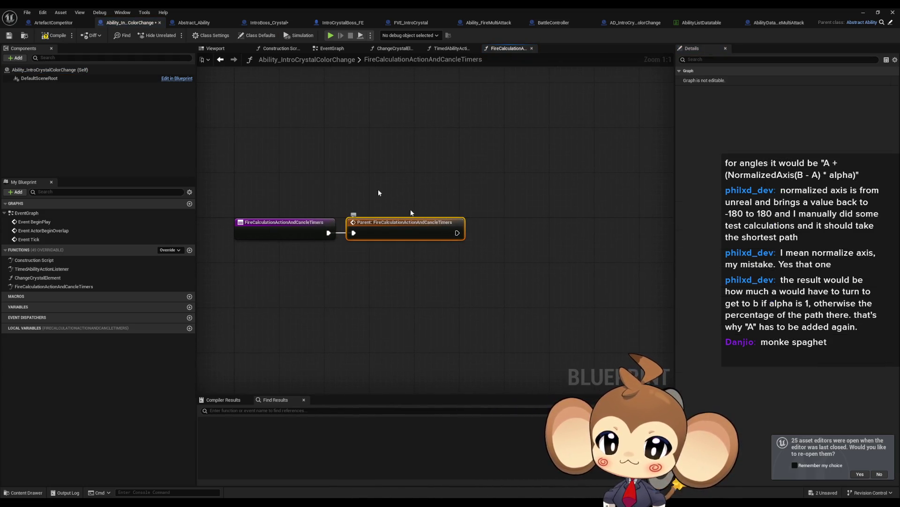
- Paste the For Each Loop and Action Array nodes and wire the parent call into the loop
{"action": "left_click", "coordinate": [187, 24]}
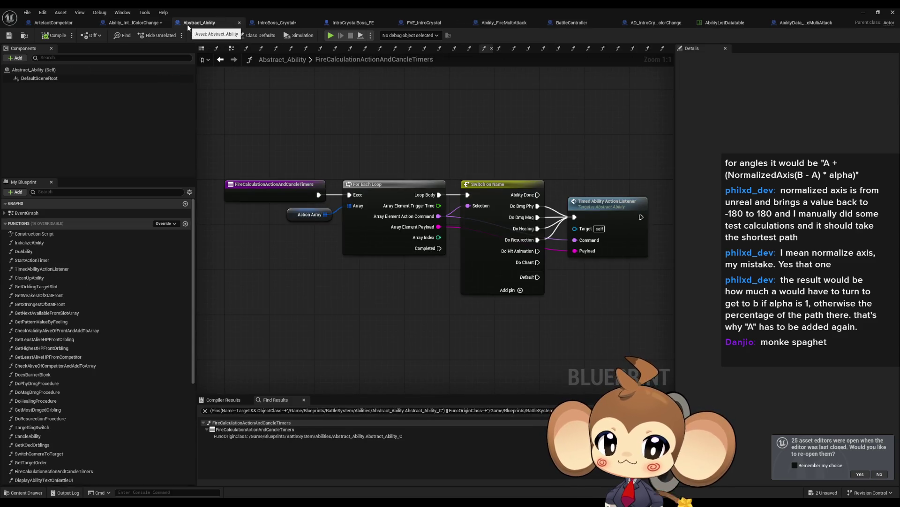
{"action": "left_click", "coordinate": [308, 214]}
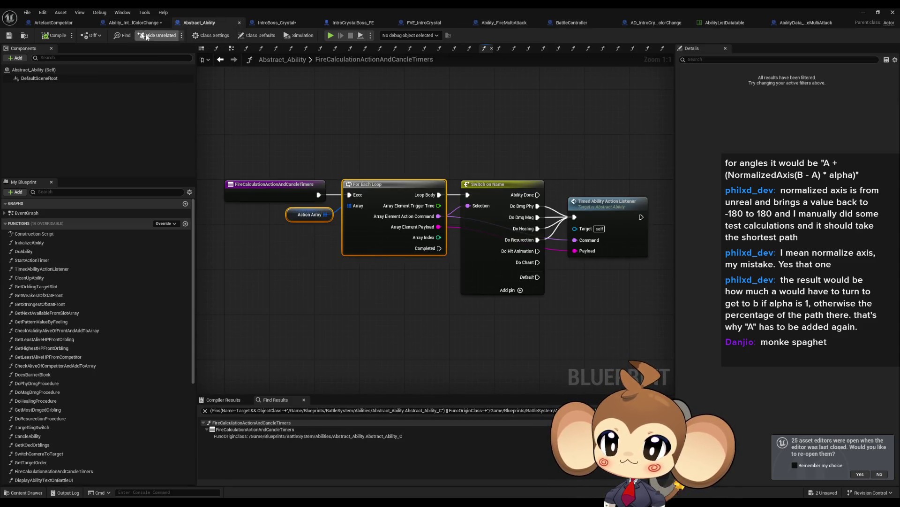
{"action": "left_click", "coordinate": [134, 22]}
{"action": "key", "text": "ctrl+v"}
{"action": "mouse_move", "coordinate": [457, 233]}
{"action": "left_mouse_down"}
{"action": "mouse_move", "coordinate": [544, 236]}
{"action": "mouse_move", "coordinate": [506, 221]}
{"action": "left_mouse_up"}
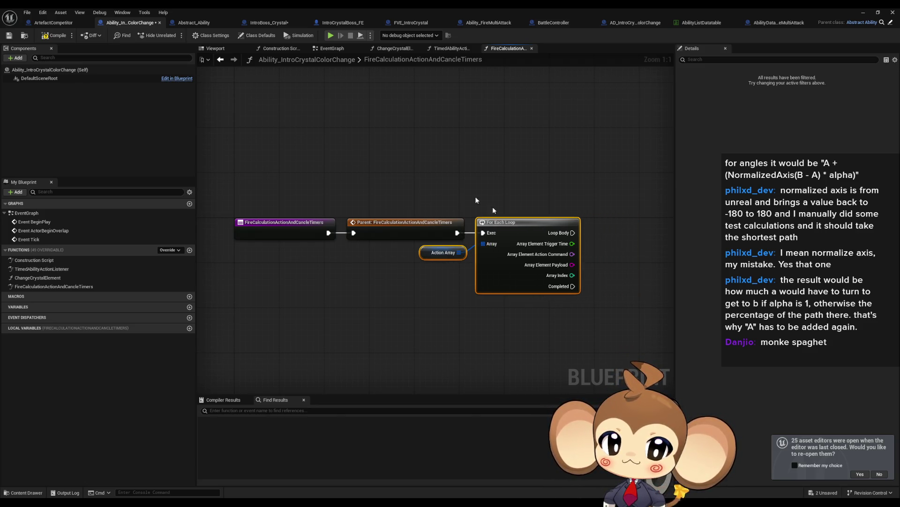
- Check against Abstract_Ability and show Class Defaults with the two Action Array entries
{"action": "left_click", "coordinate": [186, 23]}
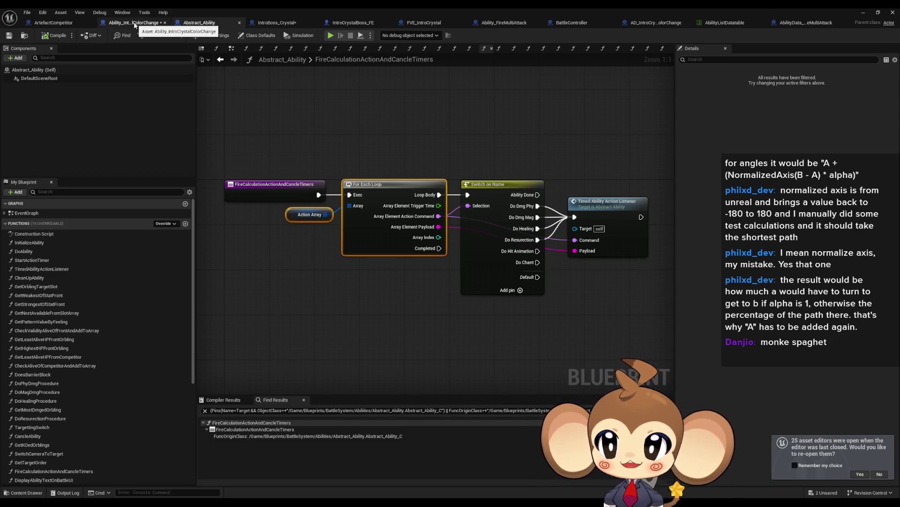
{"action": "left_click", "coordinate": [134, 24]}
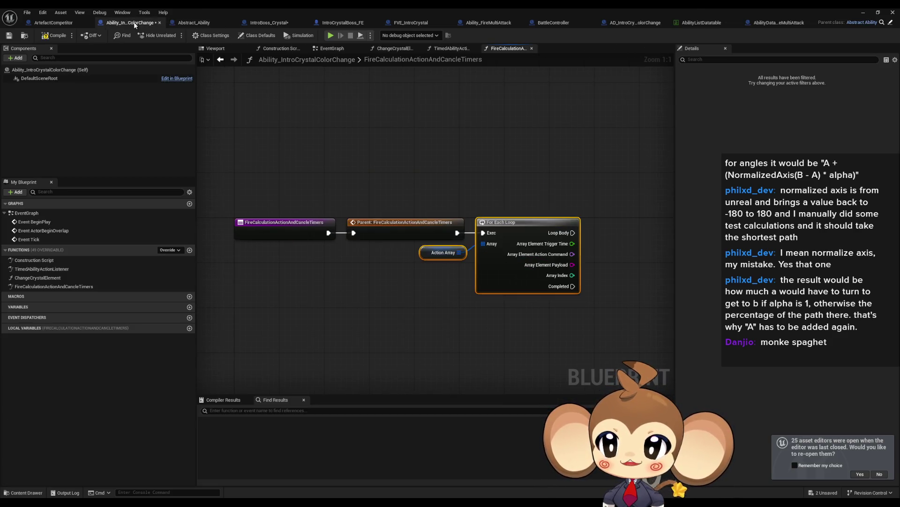
{"action": "left_click", "coordinate": [260, 36]}
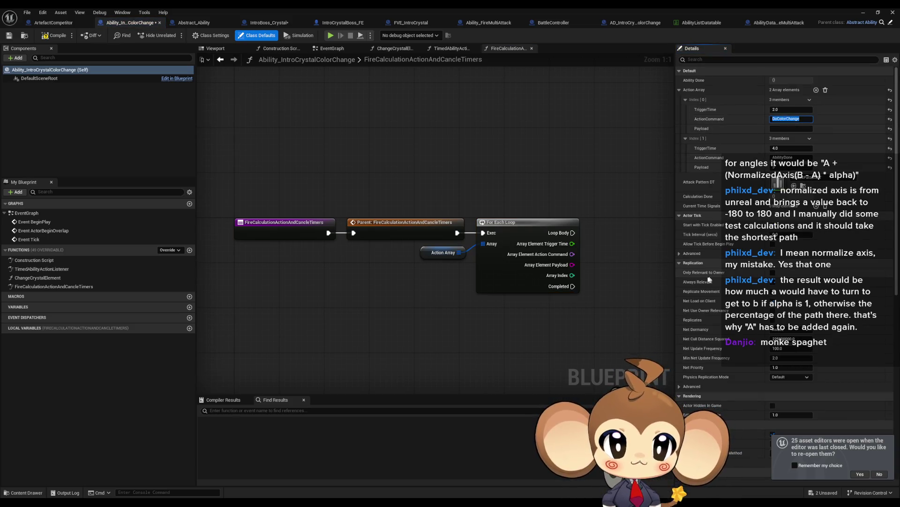
{"action": "left_click_drag", "start_coordinate": [588, 295], "coordinate": [434, 280]}
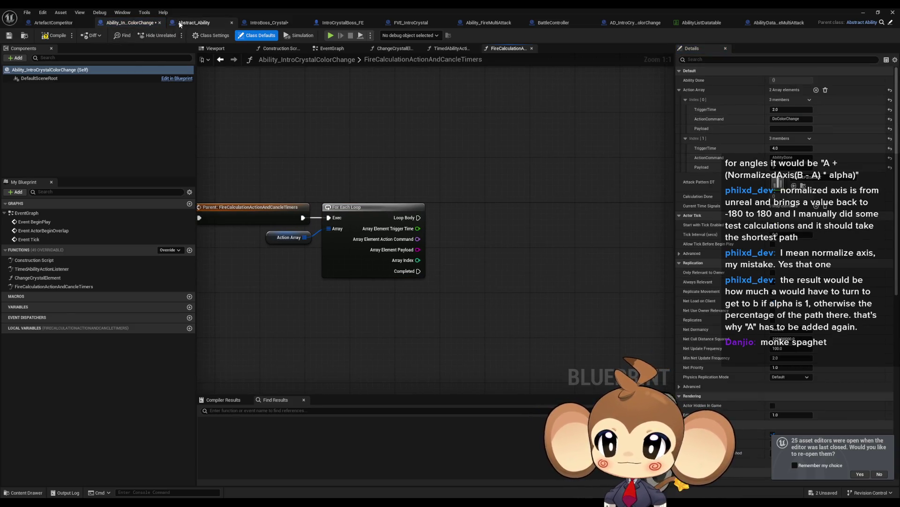
- Add a Switch on Name on the Action Command, fed by Loop Body, with a Do Color Change case
{"action": "left_click", "coordinate": [193, 23]}
{"action": "left_click", "coordinate": [141, 23]}
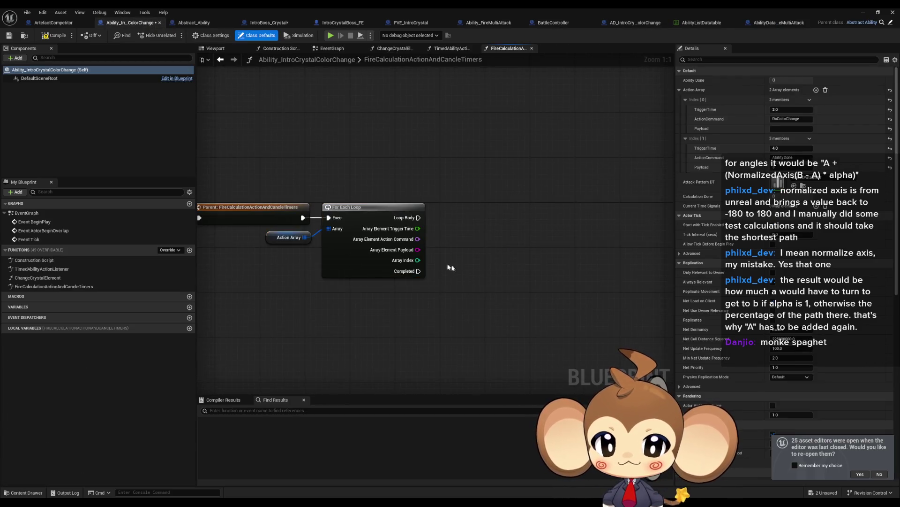
{"action": "left_click_drag", "start_coordinate": [417, 238], "coordinate": [464, 244]}
{"action": "type", "text": "switch"}
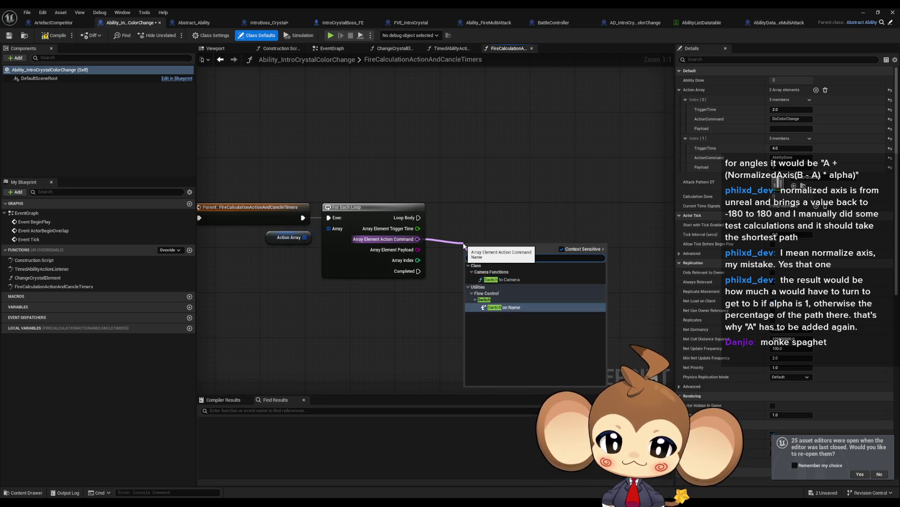
{"action": "left_click", "coordinate": [504, 307]}
{"action": "mouse_move", "coordinate": [501, 252]}
{"action": "left_mouse_down"}
{"action": "mouse_move", "coordinate": [484, 212]}
{"action": "mouse_move", "coordinate": [419, 218]}
{"action": "left_mouse_up"}
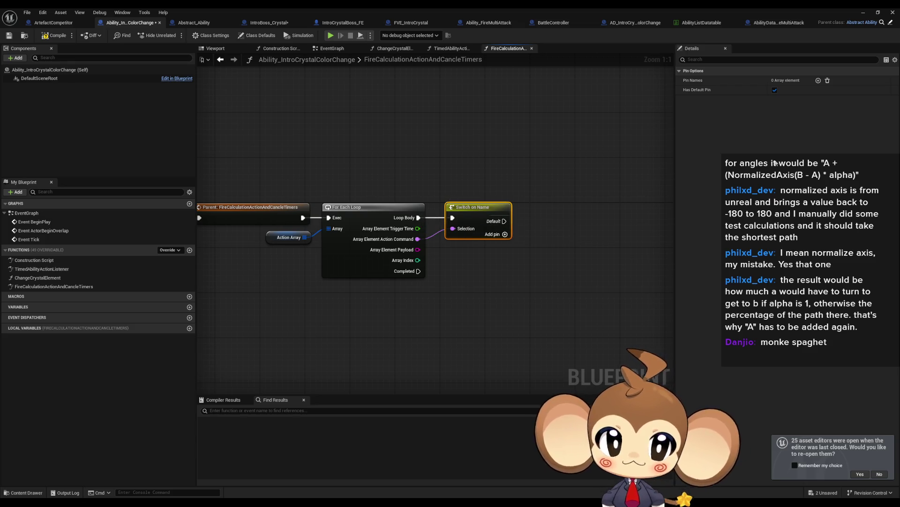
{"action": "left_click", "coordinate": [819, 81]}
{"action": "type", "text": "Do Color Change"}
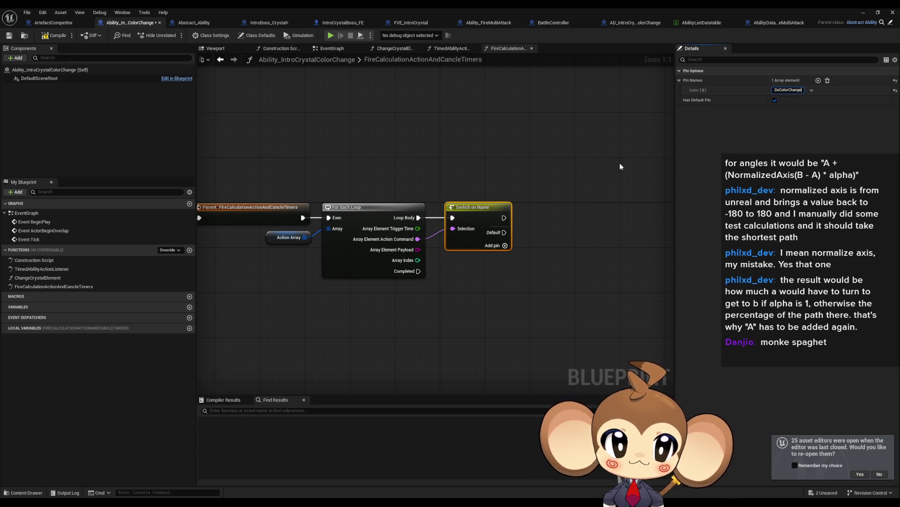
{"action": "left_click", "coordinate": [569, 207]}
- Inspect the parent's Timed Ability Action Listener call in the Abstract_Ability graph
{"action": "mouse_move", "coordinate": [576, 238]}
{"action": "left_mouse_down"}
{"action": "mouse_move", "coordinate": [527, 224]}
{"action": "mouse_move", "coordinate": [605, 224]}
{"action": "left_mouse_up"}
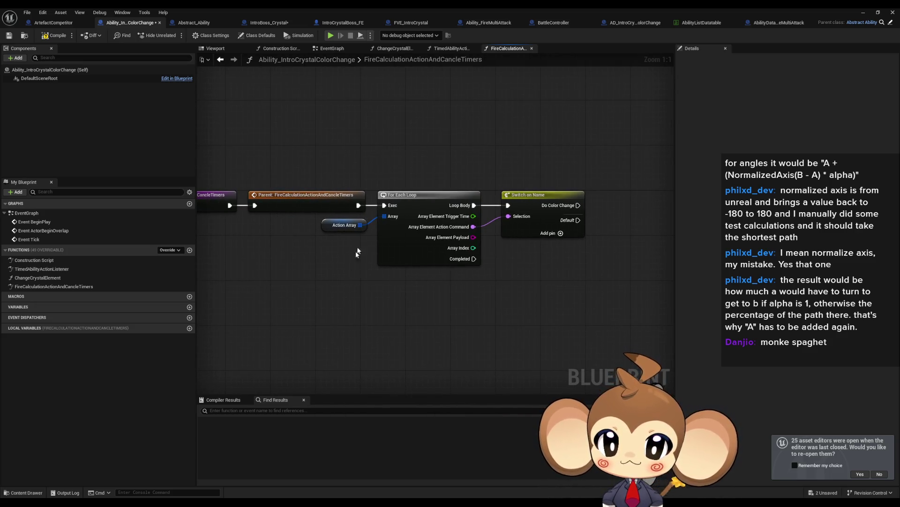
{"action": "left_click", "coordinate": [309, 198]}
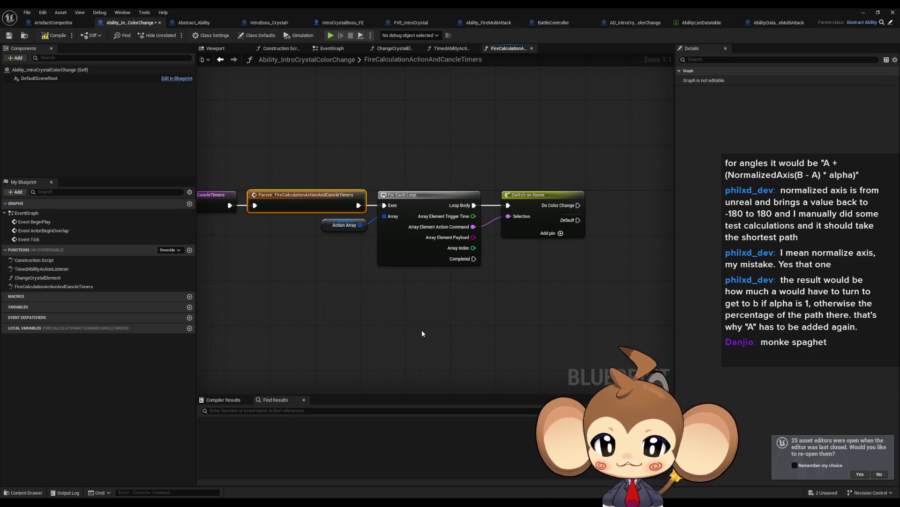
{"action": "left_click", "coordinate": [545, 276]}
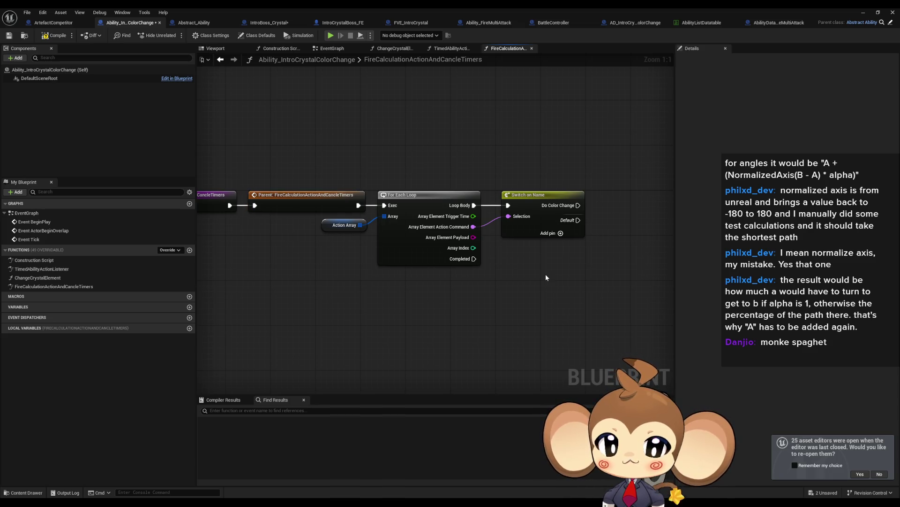
{"action": "left_click_drag", "start_coordinate": [545, 274], "coordinate": [502, 272]}
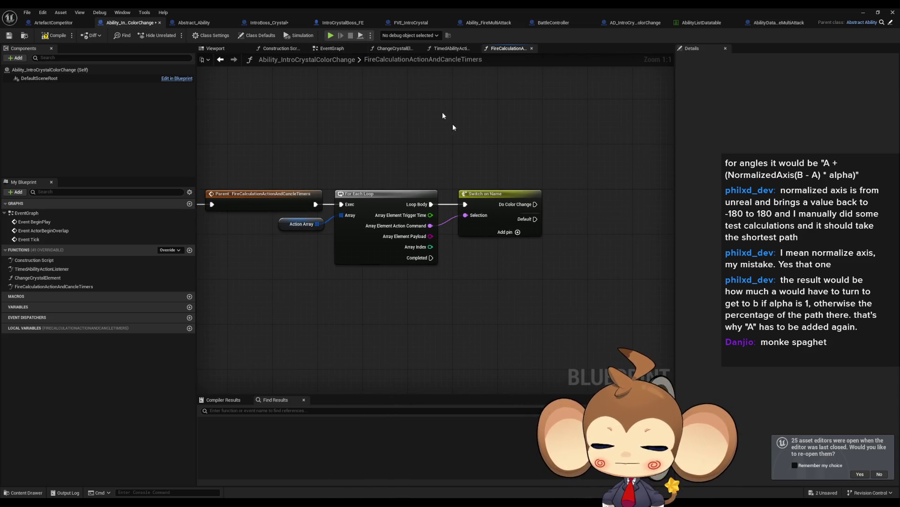
{"action": "left_click_drag", "start_coordinate": [440, 113], "coordinate": [344, 111]}
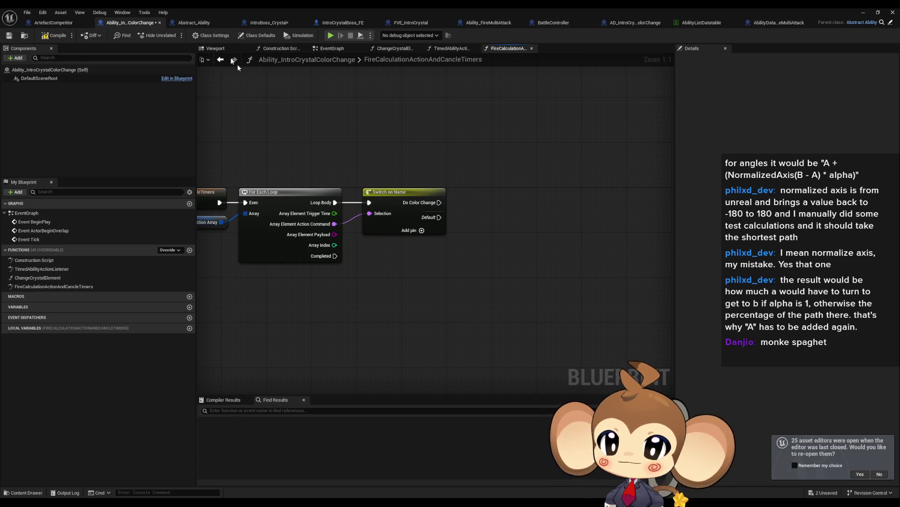
{"action": "left_click", "coordinate": [196, 22]}
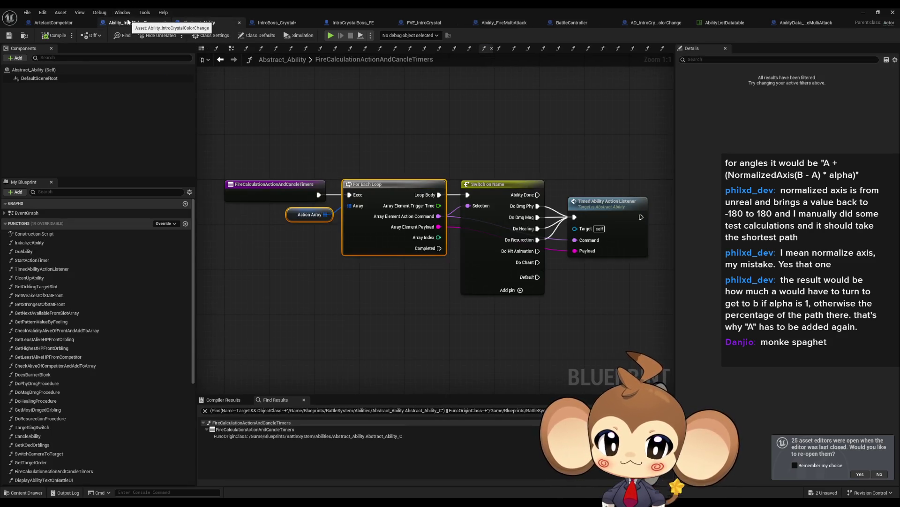
{"action": "left_click", "coordinate": [605, 202]}
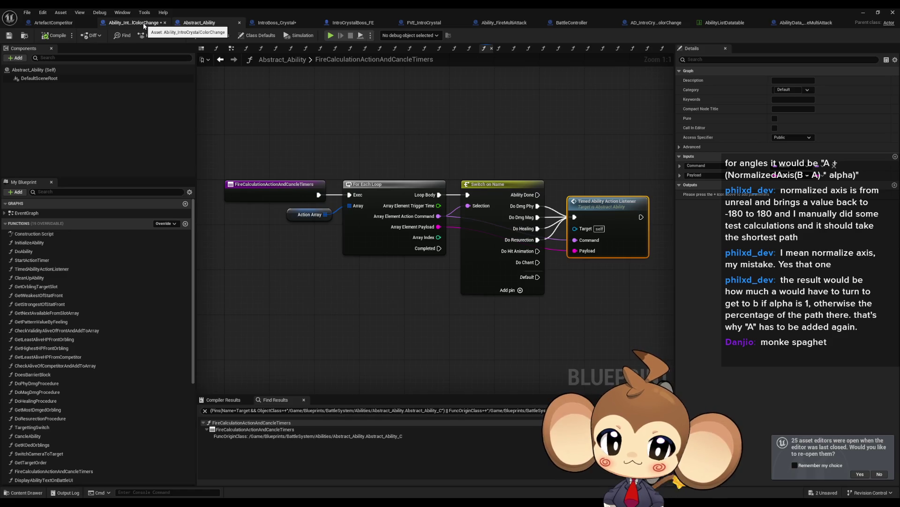
- Feed the loop's Action Command and Payload into the Timed Ability Action Listener node
{"action": "left_click", "coordinate": [144, 26]}
{"action": "left_click", "coordinate": [516, 206]}
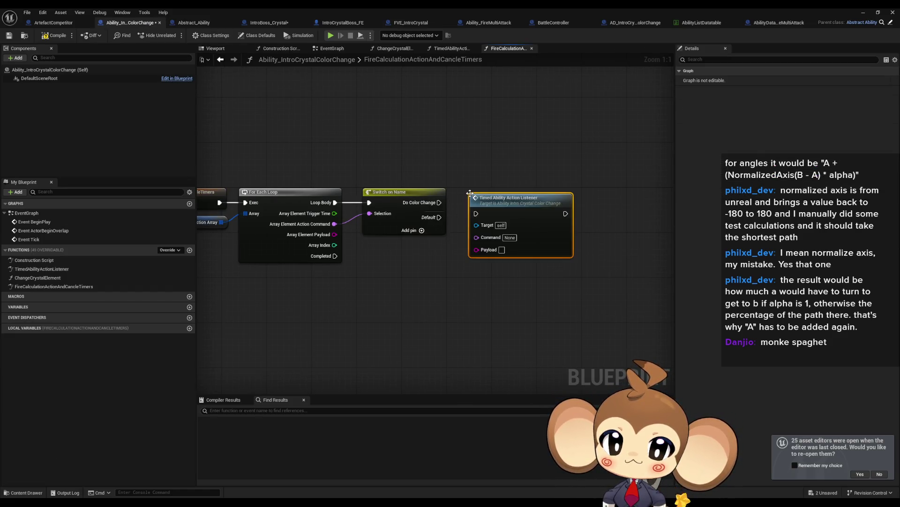
{"action": "left_click_drag", "start_coordinate": [472, 237], "coordinate": [335, 234]}
{"action": "mouse_move", "coordinate": [476, 214]}
{"action": "left_mouse_down"}
{"action": "mouse_move", "coordinate": [439, 202]}
{"action": "mouse_move", "coordinate": [476, 214]}
{"action": "left_mouse_up"}
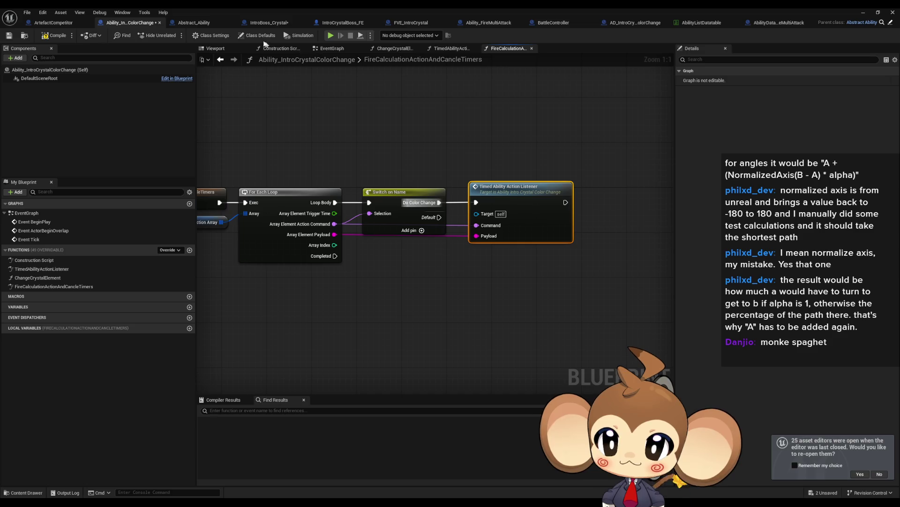
{"action": "left_click", "coordinate": [193, 22]}
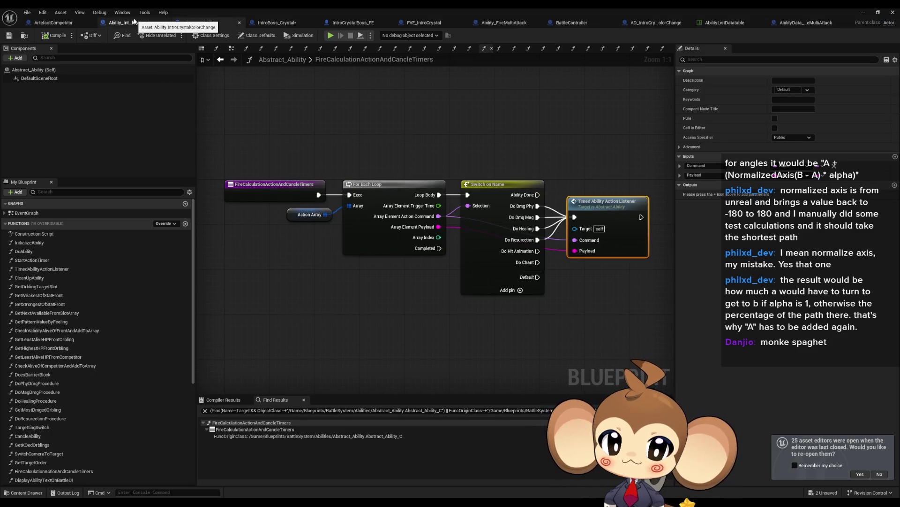
{"action": "left_click", "coordinate": [126, 22]}
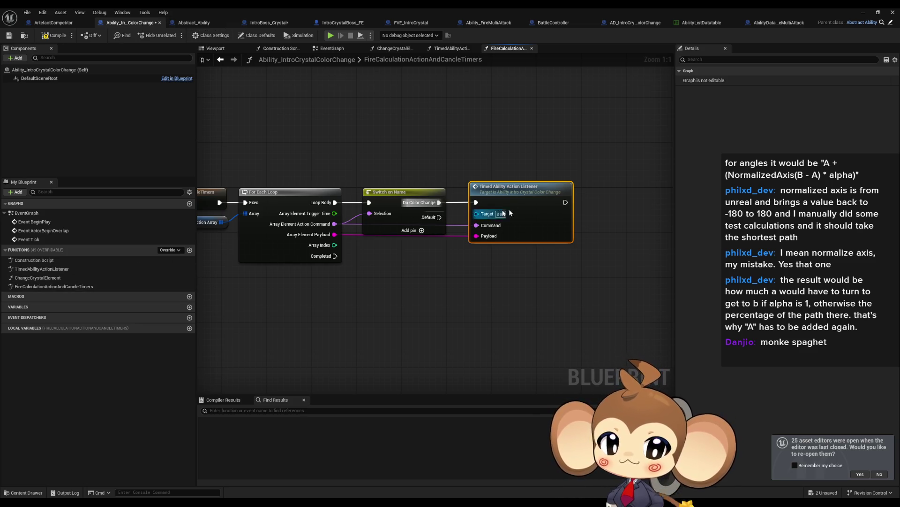
{"action": "double_click", "coordinate": [519, 200]}
- Open the ChangeCrystalElement graph from the listener's calls and save the blueprint with Ctrl+S
{"action": "scroll", "coordinate": [421, 273], "scroll_direction": "down", "scroll_amount": 2}
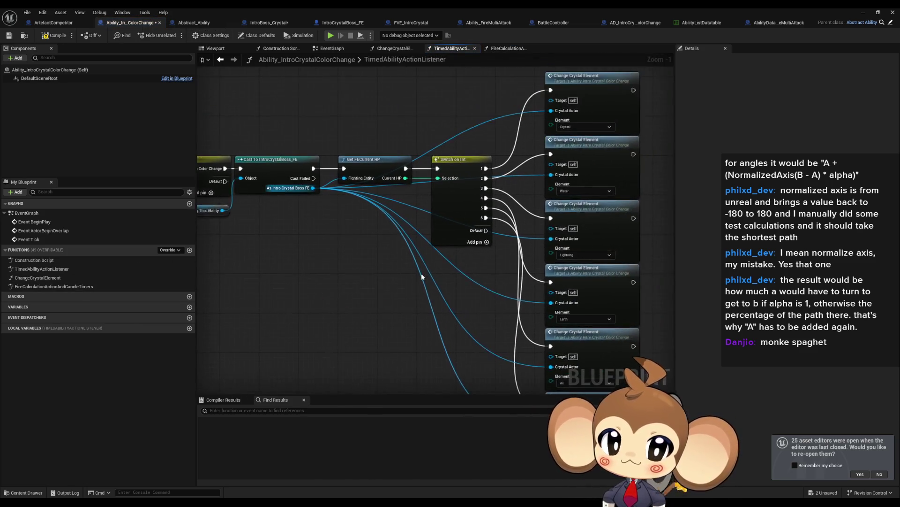
{"action": "left_click_drag", "start_coordinate": [485, 276], "coordinate": [517, 276]}
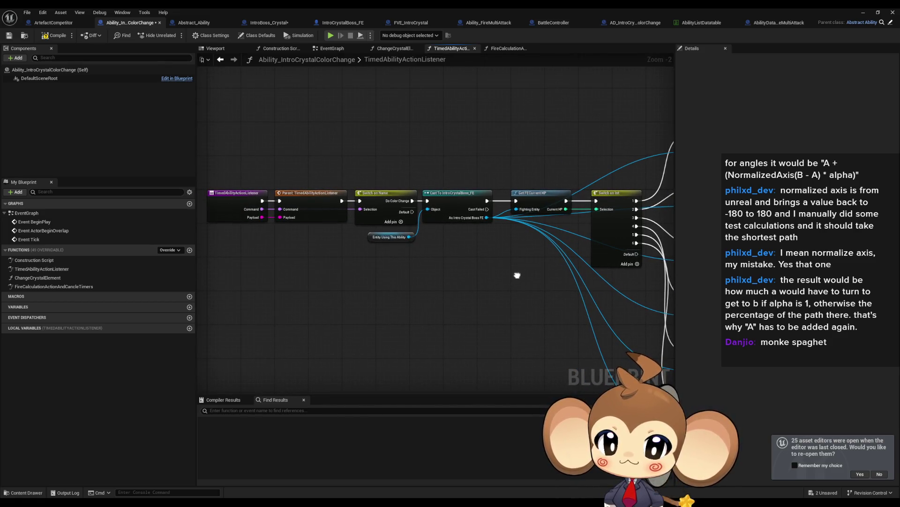
{"action": "mouse_move", "coordinate": [517, 275]}
{"action": "left_mouse_down"}
{"action": "mouse_move", "coordinate": [360, 252]}
{"action": "mouse_move", "coordinate": [337, 194]}
{"action": "mouse_move", "coordinate": [320, 182]}
{"action": "mouse_move", "coordinate": [246, 256]}
{"action": "left_mouse_up"}
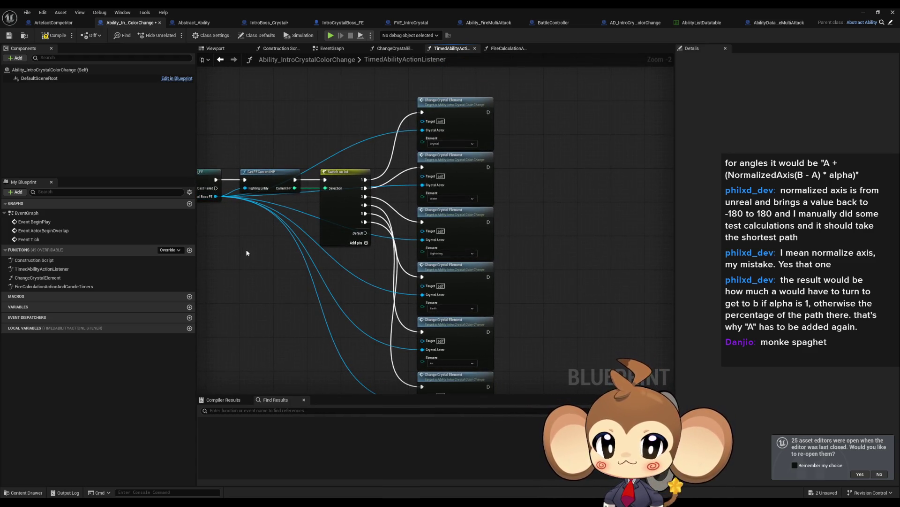
{"action": "mouse_move", "coordinate": [247, 253]}
{"action": "left_mouse_down"}
{"action": "mouse_move", "coordinate": [383, 241]}
{"action": "mouse_move", "coordinate": [448, 248]}
{"action": "left_mouse_up"}
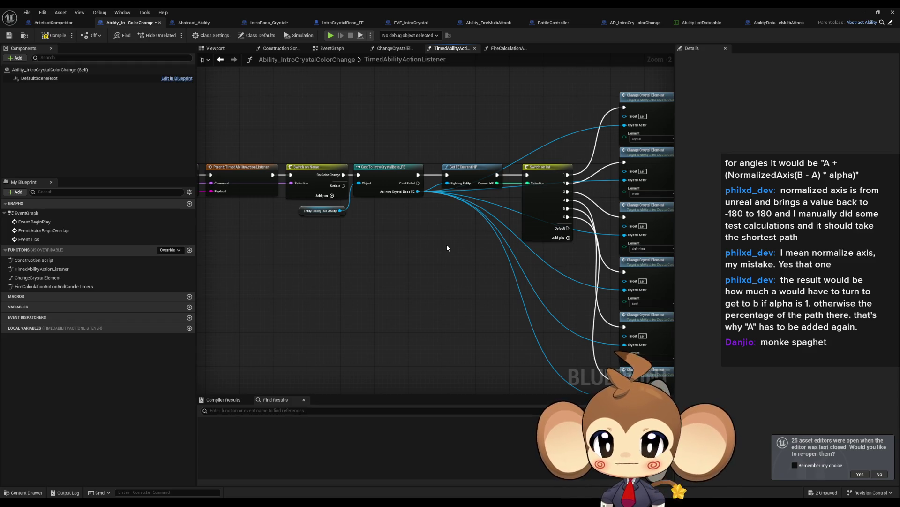
{"action": "left_click_drag", "start_coordinate": [446, 248], "coordinate": [381, 245]}
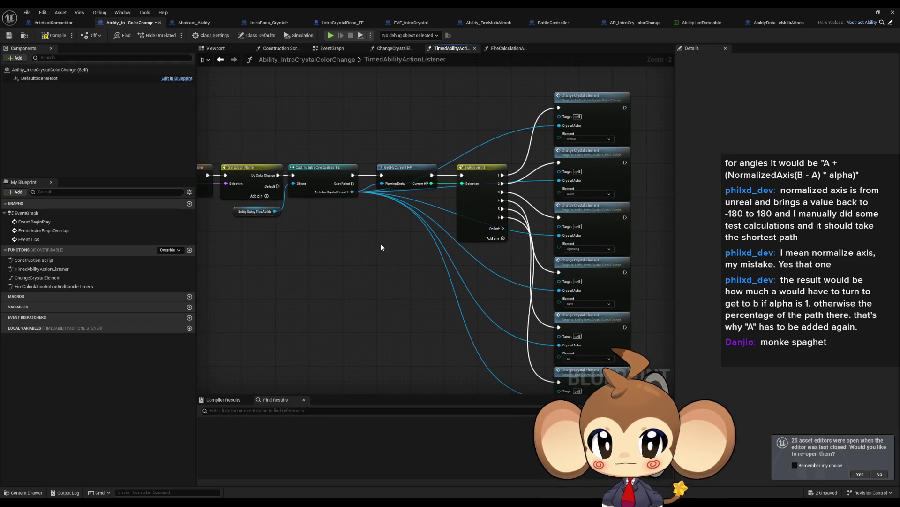
{"action": "double_click", "coordinate": [596, 105]}
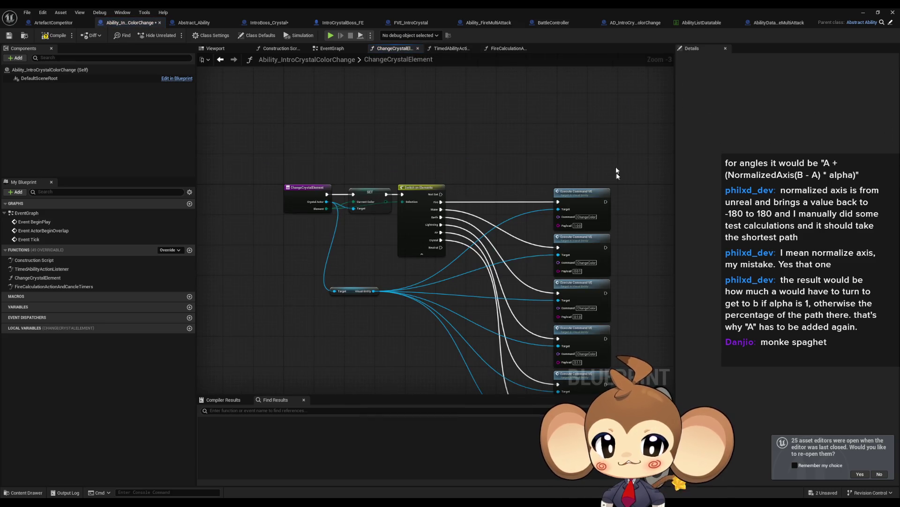
{"action": "left_click", "coordinate": [594, 196]}
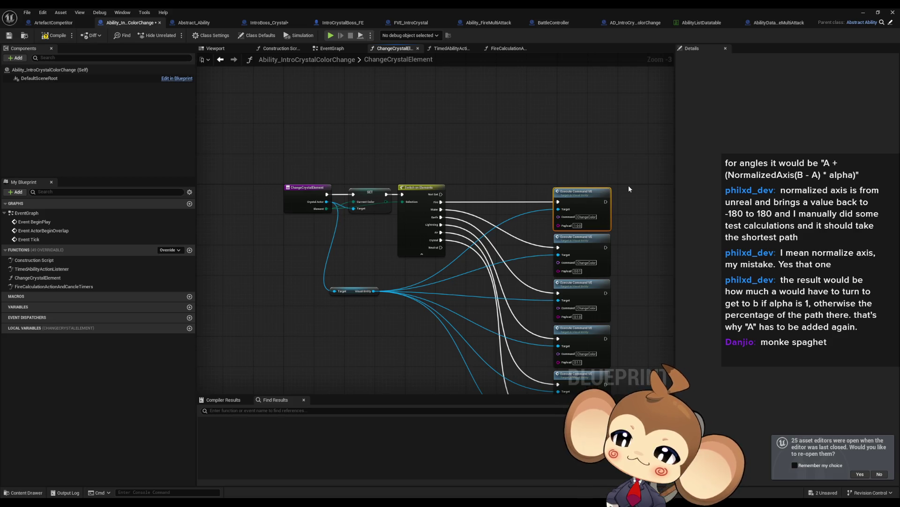
{"action": "key", "text": "ctrl+s"}
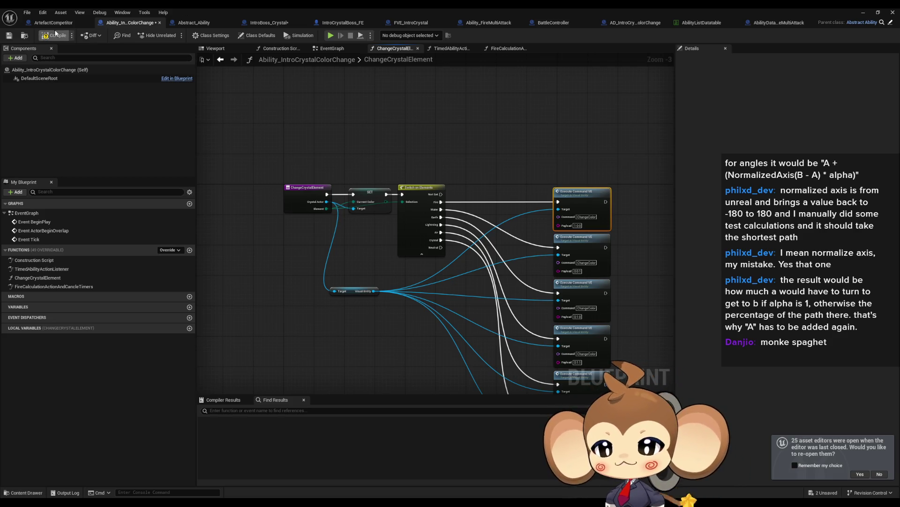
- Play-test the game from the level editor, seeing the crystal cycle cyan, blue and magenta, then stop
{"action": "left_click", "coordinate": [871, 13]}
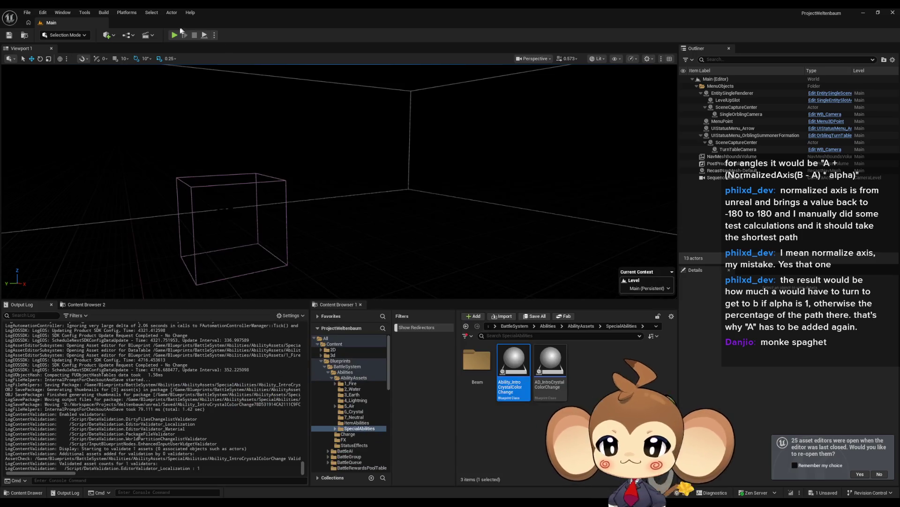
{"action": "left_click", "coordinate": [173, 35]}
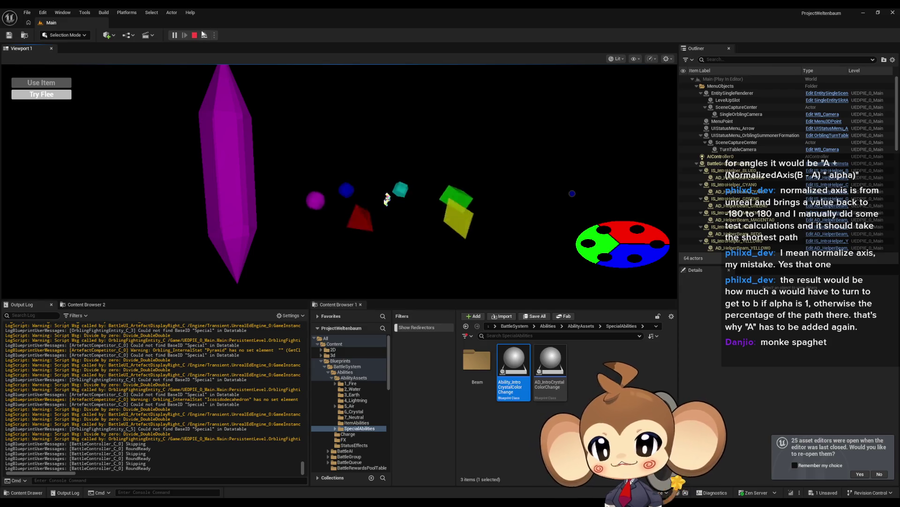
{"action": "key", "text": "Escape"}
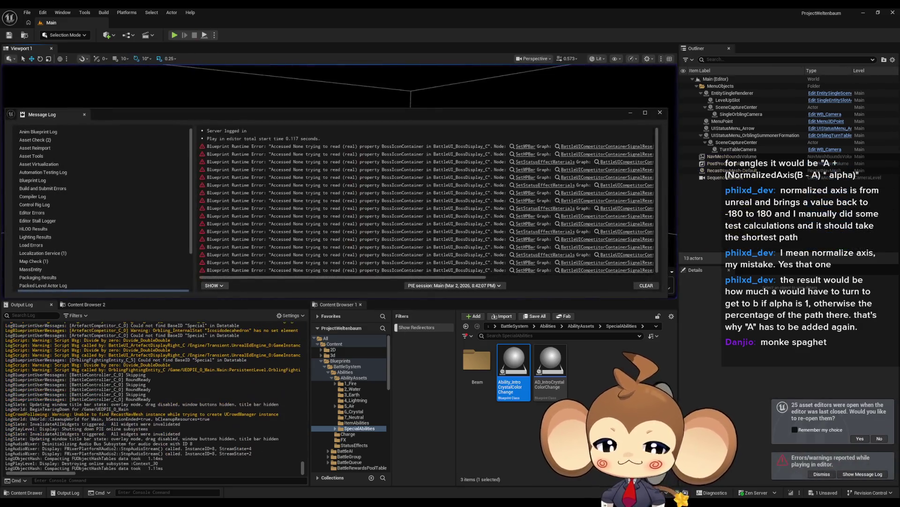
- Return to the blueprint editor and zoom in on SkipToNext in BattleController
{"action": "mouse_move", "coordinate": [347, 495]}
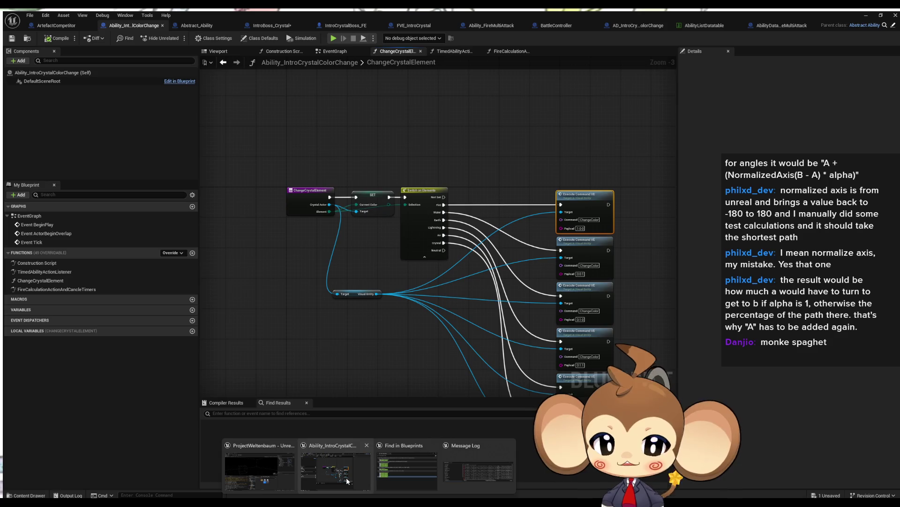
{"action": "left_click", "coordinate": [347, 481]}
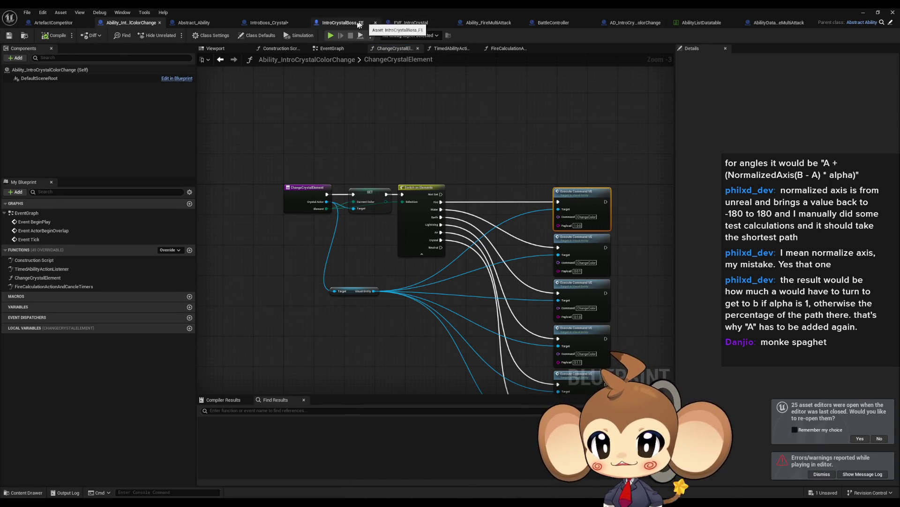
{"action": "left_click", "coordinate": [553, 22]}
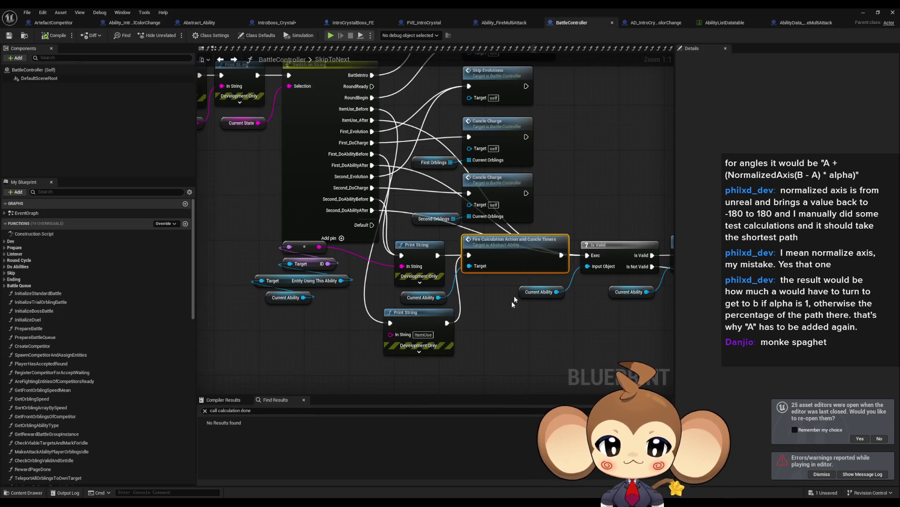
{"action": "scroll", "coordinate": [445, 285], "scroll_direction": "up", "scroll_amount": 1}
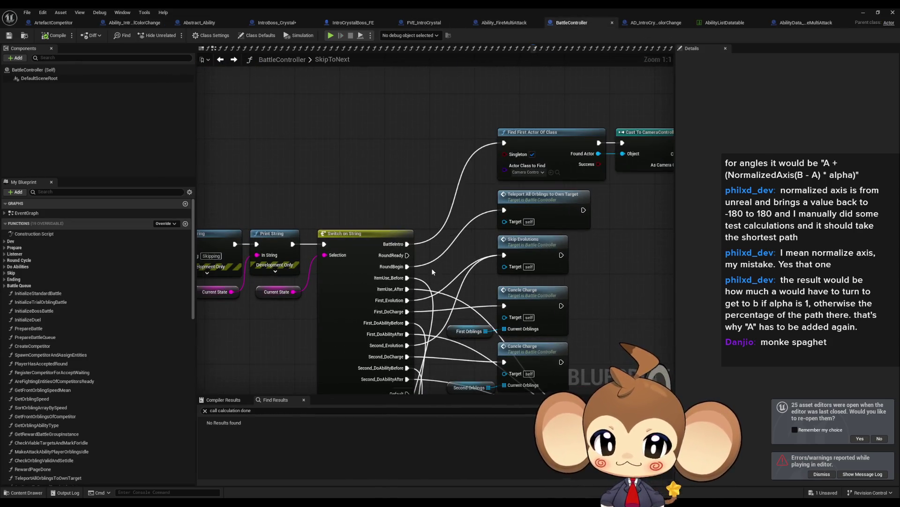
{"action": "scroll", "coordinate": [445, 280], "scroll_direction": "up", "scroll_amount": 1}
- Open TeleportAllOrblingsToOwnTarget and inspect its Teleport Flying Orblings to Targets calls for Competitor 0 and 1
{"action": "left_click", "coordinate": [532, 167]}
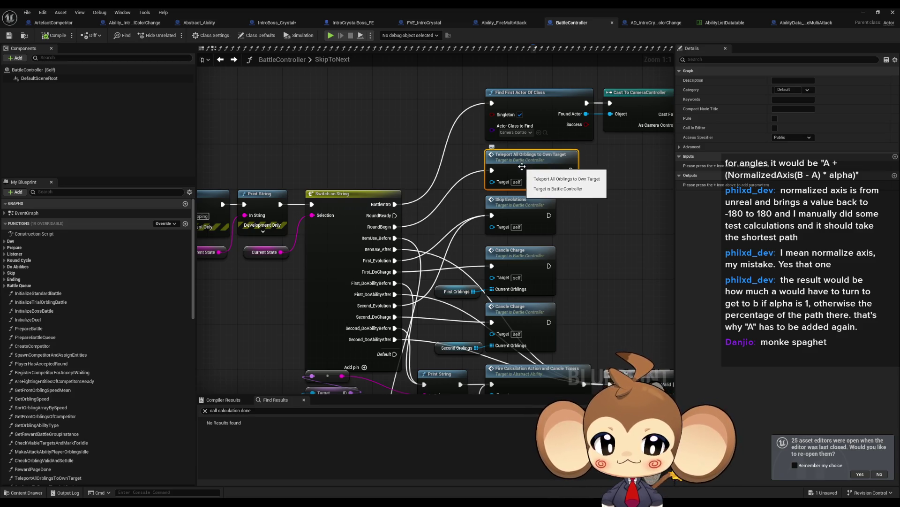
{"action": "double_click", "coordinate": [522, 167]}
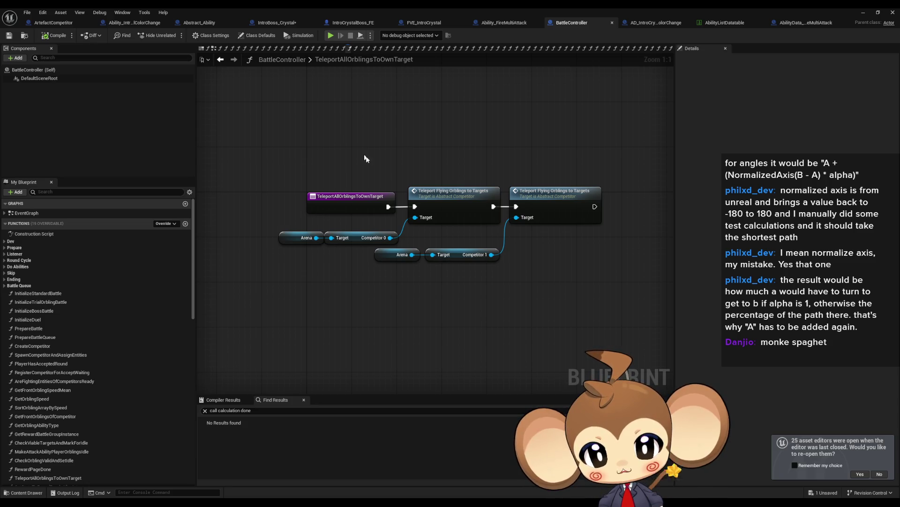
{"action": "left_click", "coordinate": [463, 217]}
{"action": "left_click_drag", "start_coordinate": [295, 222], "coordinate": [372, 251]}
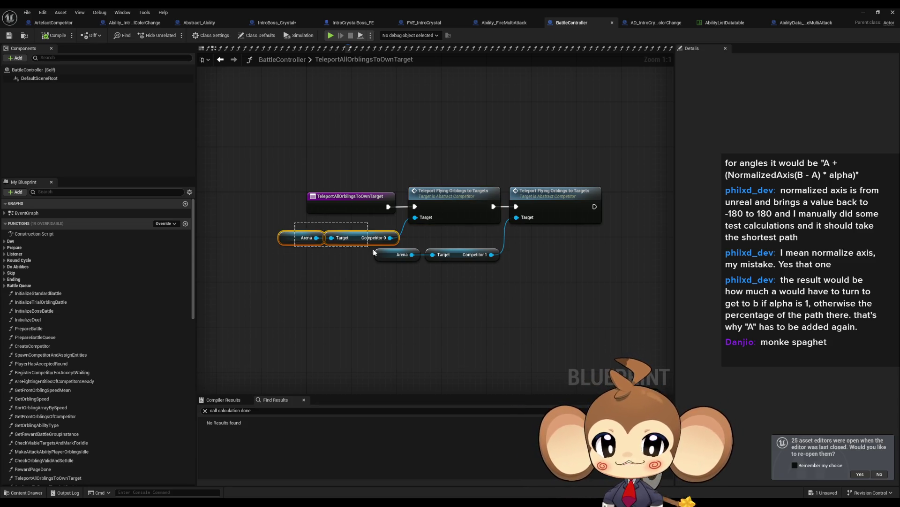
{"action": "left_click", "coordinate": [469, 217]}
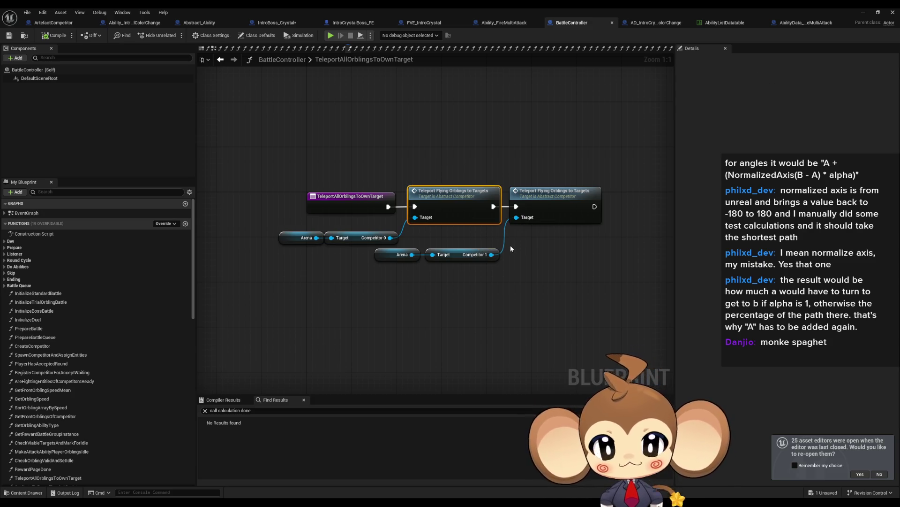
{"action": "left_click", "coordinate": [72, 27]}
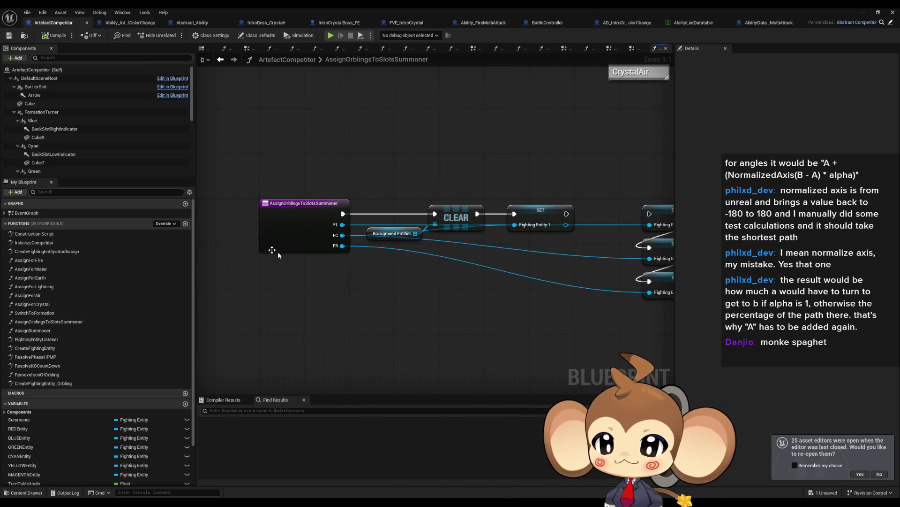
{"action": "left_click", "coordinate": [169, 224]}
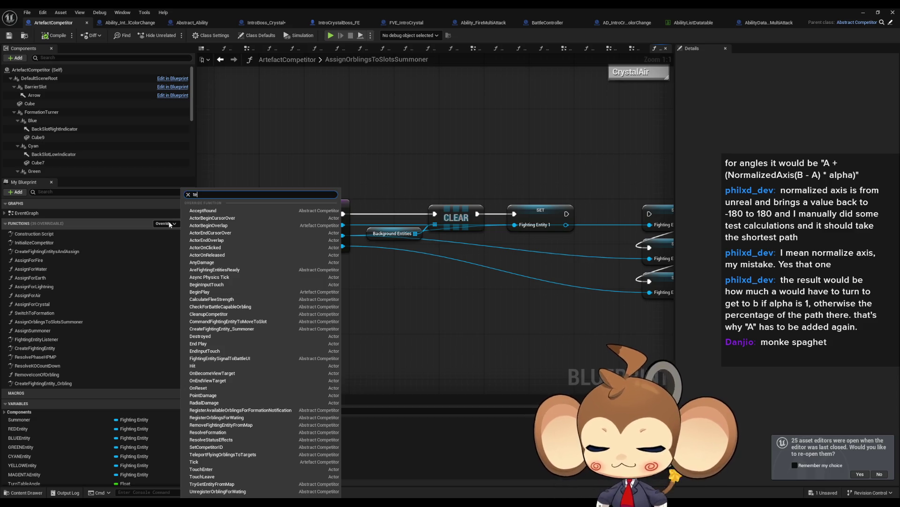
{"action": "type", "text": "lep"}
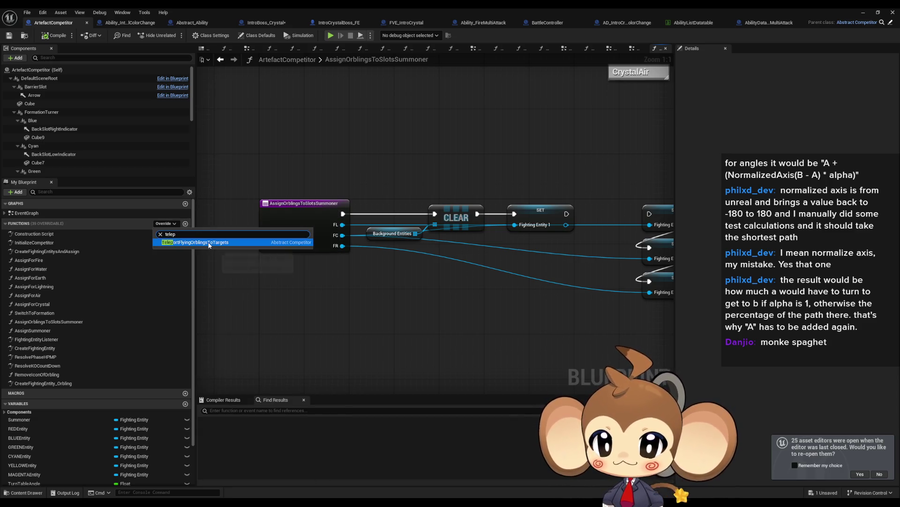
{"action": "left_click", "coordinate": [209, 243]}
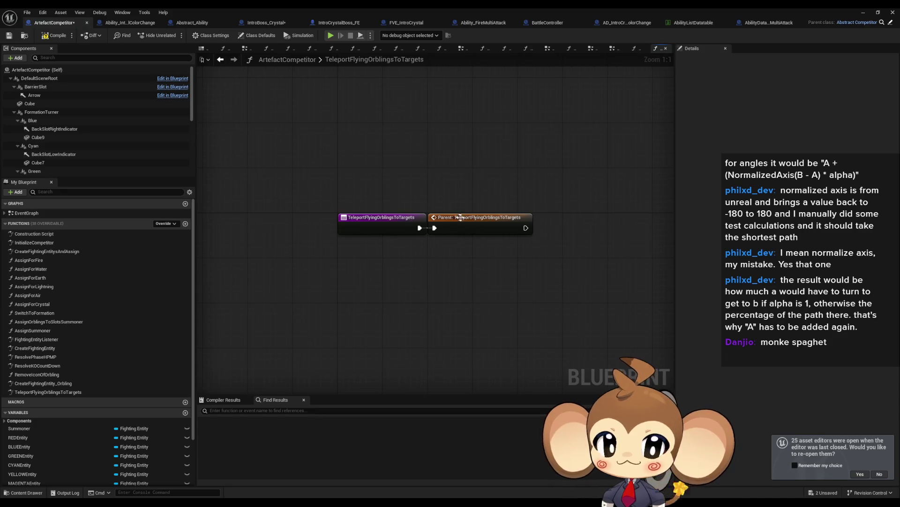
{"action": "double_click", "coordinate": [33, 214]}
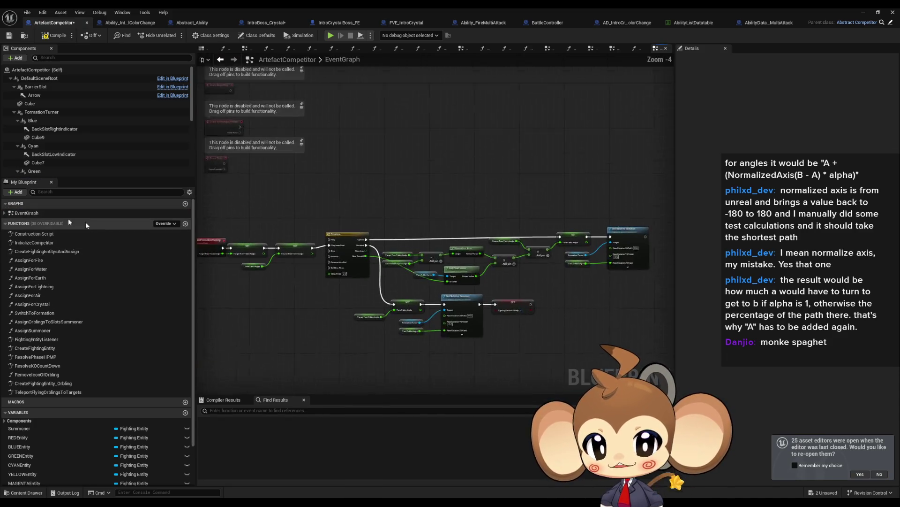
{"action": "left_click_drag", "start_coordinate": [369, 318], "coordinate": [368, 315]}
{"action": "scroll", "coordinate": [350, 204], "scroll_direction": "up", "scroll_amount": 4}
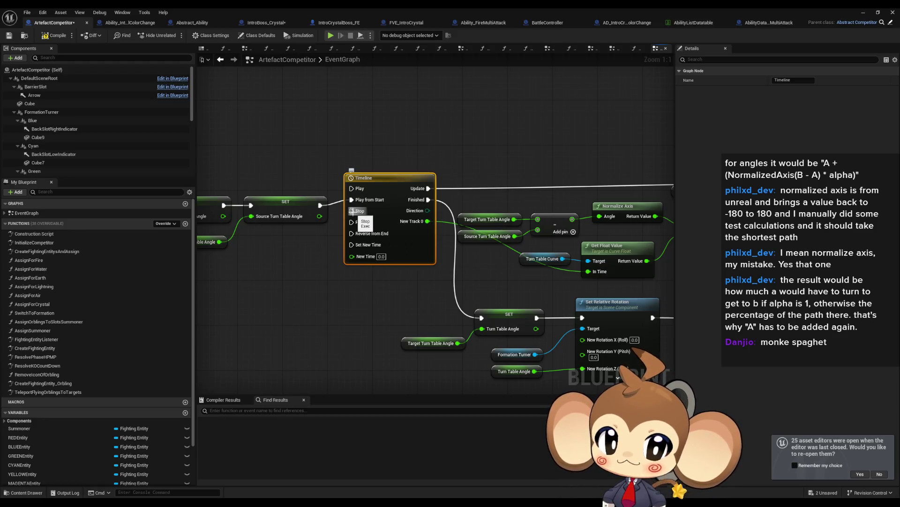
{"action": "left_click_drag", "start_coordinate": [454, 305], "coordinate": [318, 264]}
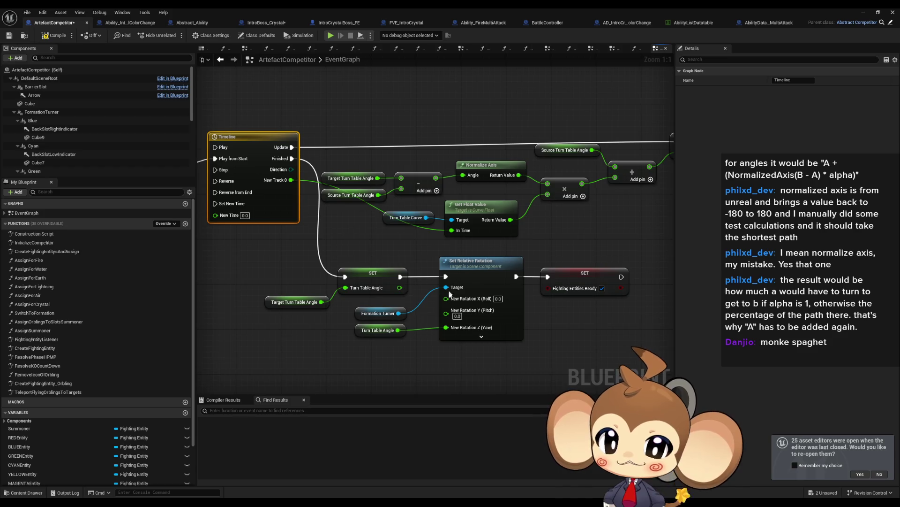
{"action": "mouse_move", "coordinate": [407, 310]}
{"action": "left_mouse_down"}
{"action": "mouse_move", "coordinate": [520, 309]}
{"action": "mouse_move", "coordinate": [420, 310]}
{"action": "left_mouse_up"}
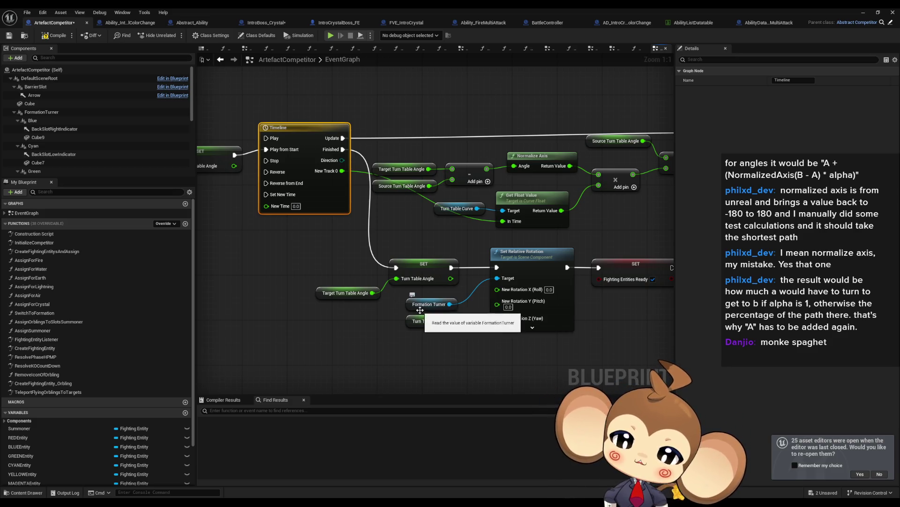
{"action": "mouse_move", "coordinate": [420, 311]}
{"action": "left_mouse_down"}
{"action": "mouse_move", "coordinate": [456, 313]}
{"action": "mouse_move", "coordinate": [441, 313]}
{"action": "left_mouse_up"}
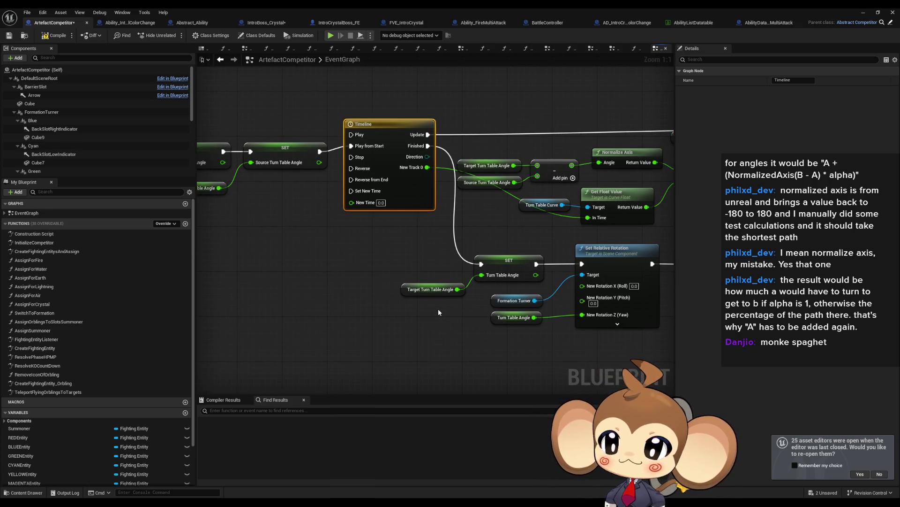
{"action": "left_click_drag", "start_coordinate": [316, 294], "coordinate": [306, 294]}
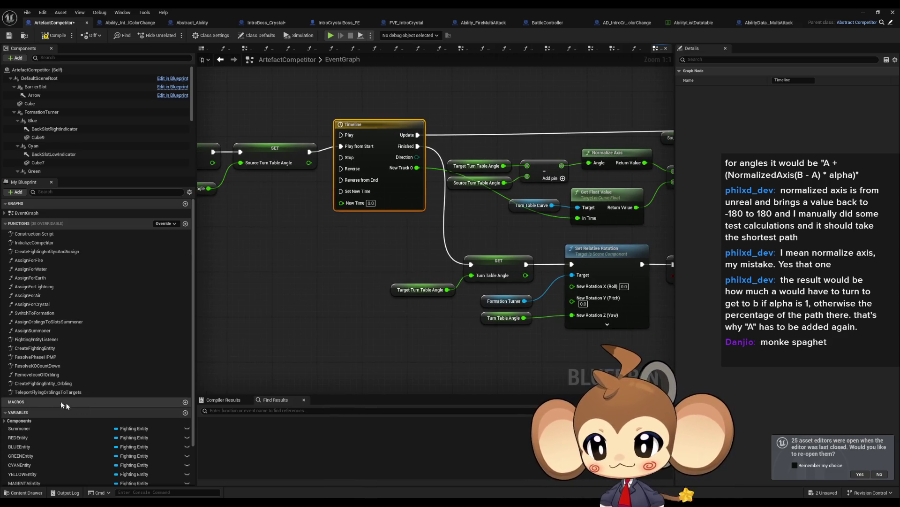
{"action": "key", "text": "alt+Left"}
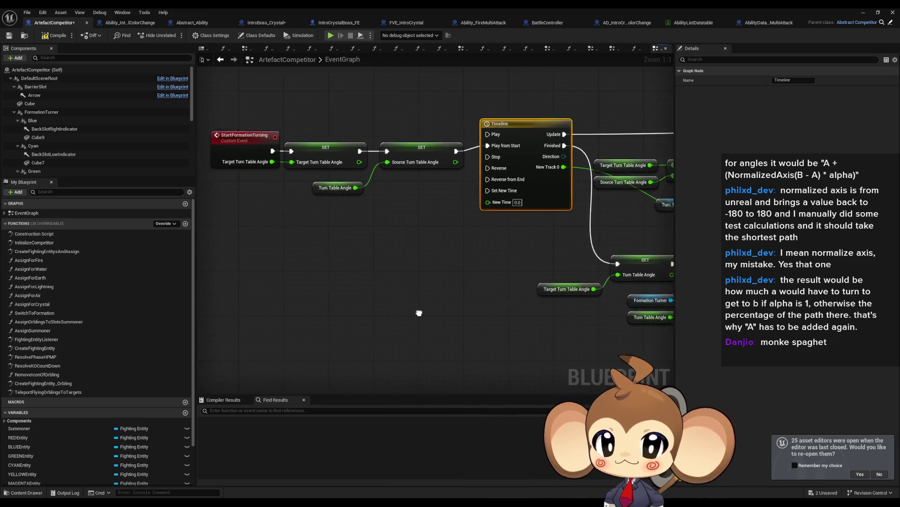
{"action": "double_click", "coordinate": [77, 392]}
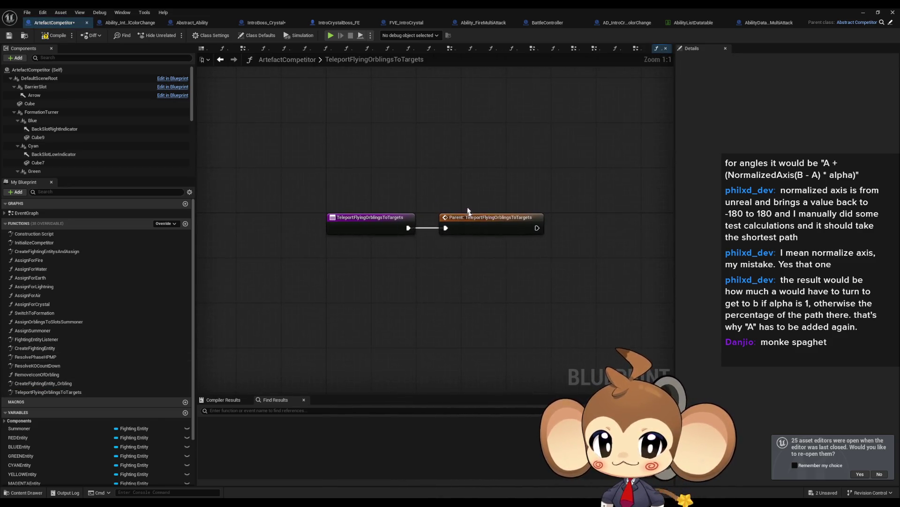
- Inspect the parent TeleportFlyingOrblingsToTargets function in Abstract_Competitor
{"action": "double_click", "coordinate": [482, 223]}
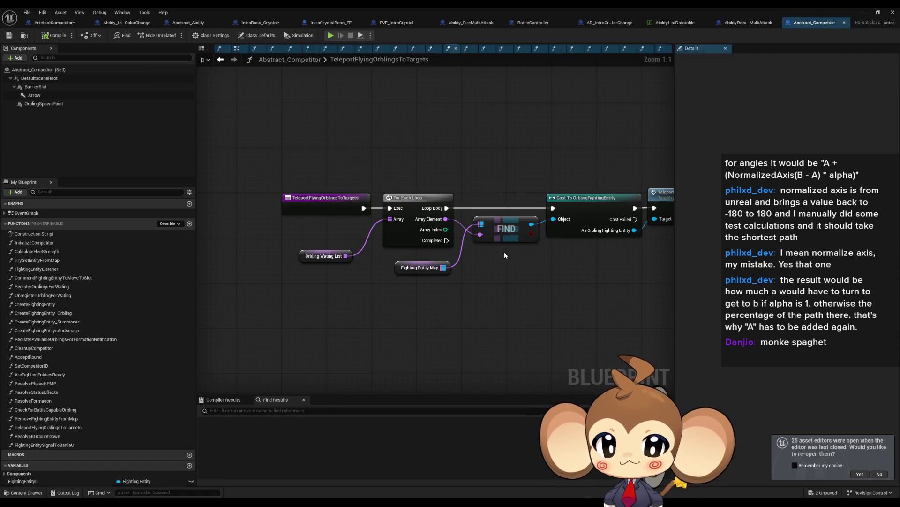
{"action": "left_click_drag", "start_coordinate": [244, 237], "coordinate": [339, 277]}
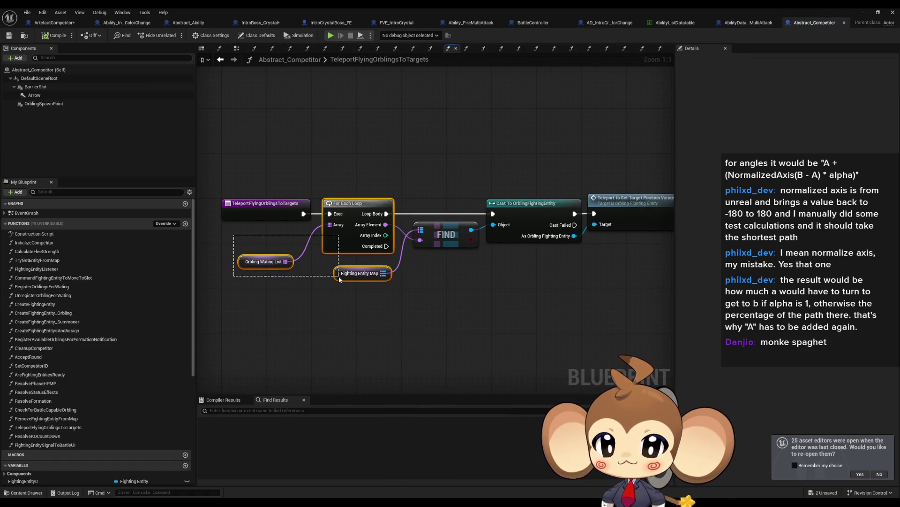
{"action": "left_click_drag", "start_coordinate": [414, 300], "coordinate": [647, 290]}
{"action": "left_click", "coordinate": [297, 276]}
{"action": "left_click", "coordinate": [563, 225]}
{"action": "left_click_drag", "start_coordinate": [568, 240], "coordinate": [740, 214]}
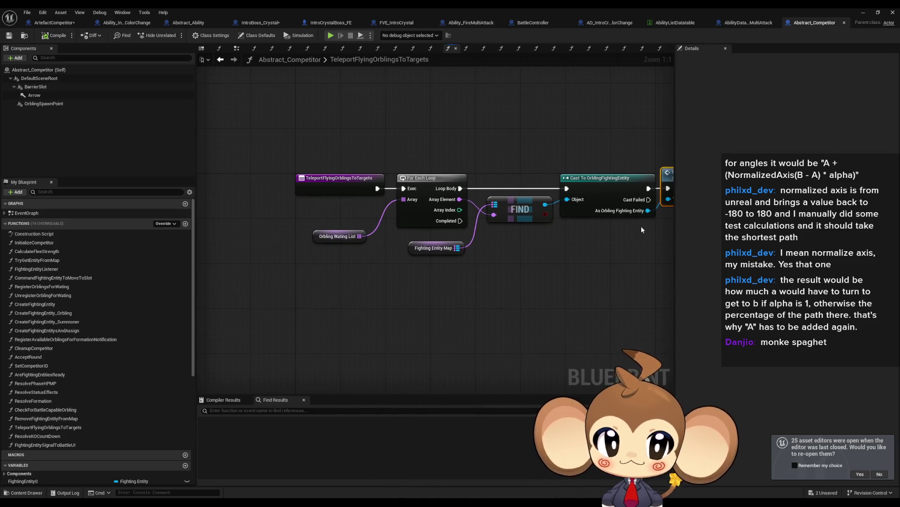
- Delete the Parent call in ArtefactCompetitor's override and add a SkipTurning custom event in EventGraph
{"action": "left_click", "coordinate": [52, 22]}
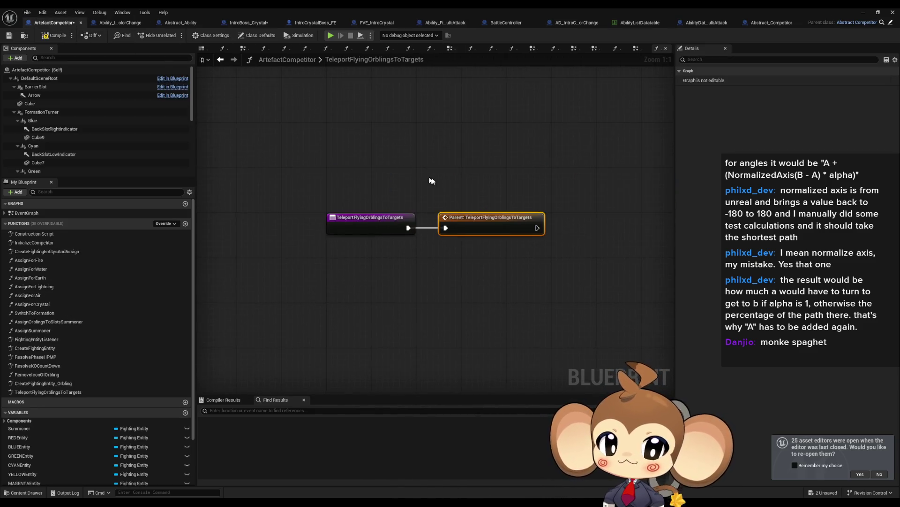
{"action": "key", "text": "Delete"}
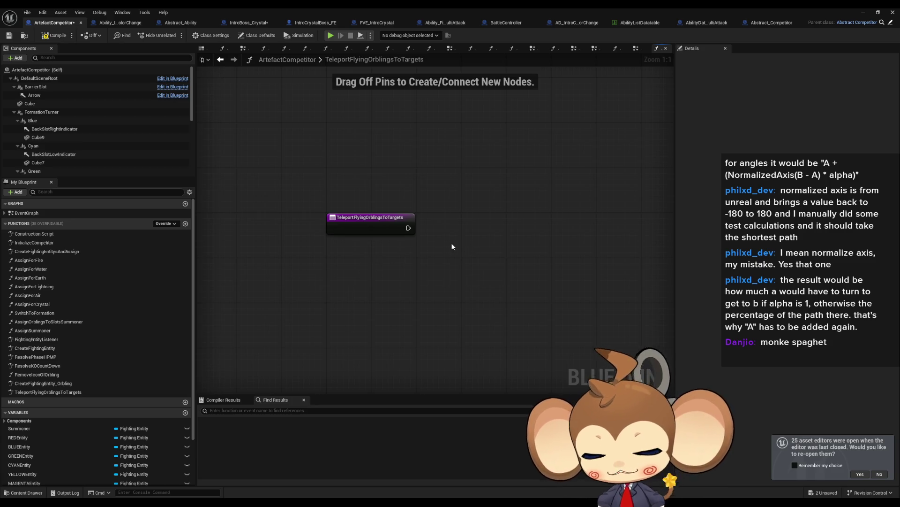
{"action": "double_click", "coordinate": [54, 214]}
{"action": "right_click", "coordinate": [370, 309]}
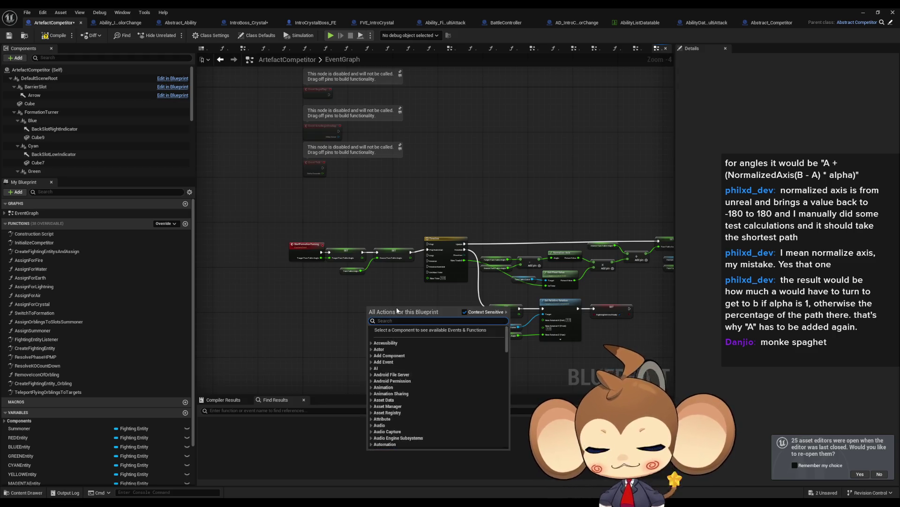
{"action": "key", "text": "Escape"}
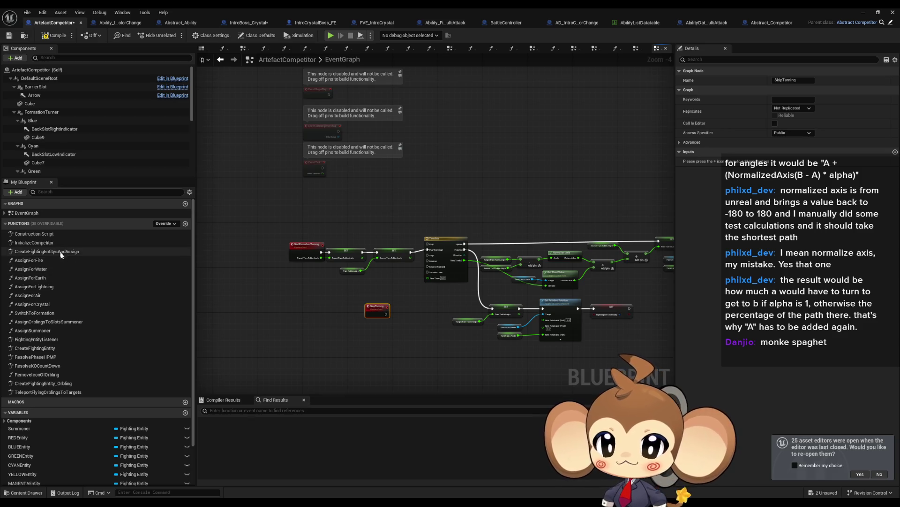
{"action": "double_click", "coordinate": [59, 391]}
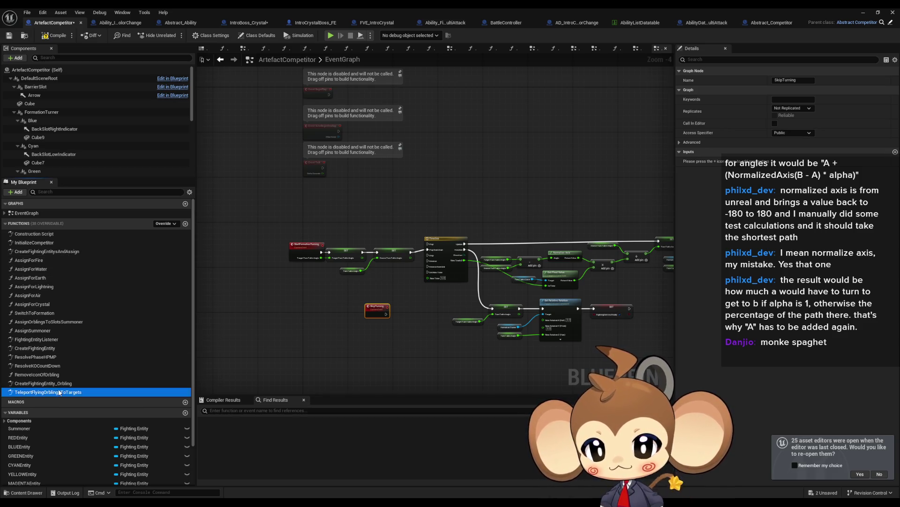
- Call Skip Turning from TeleportFlyingOrblingsToTargets, wired into its execution chain
{"action": "right_click", "coordinate": [517, 235]}
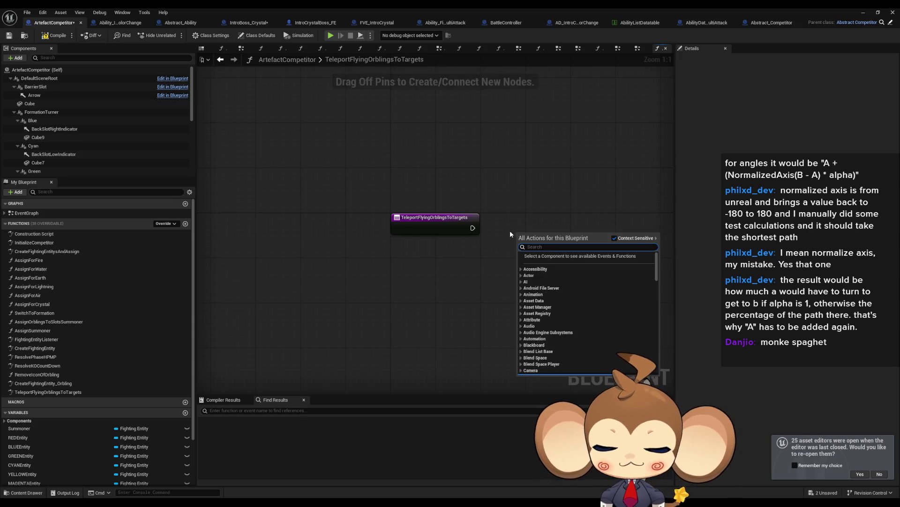
{"action": "type", "text": "skip tur"}
{"action": "key", "text": "Return"}
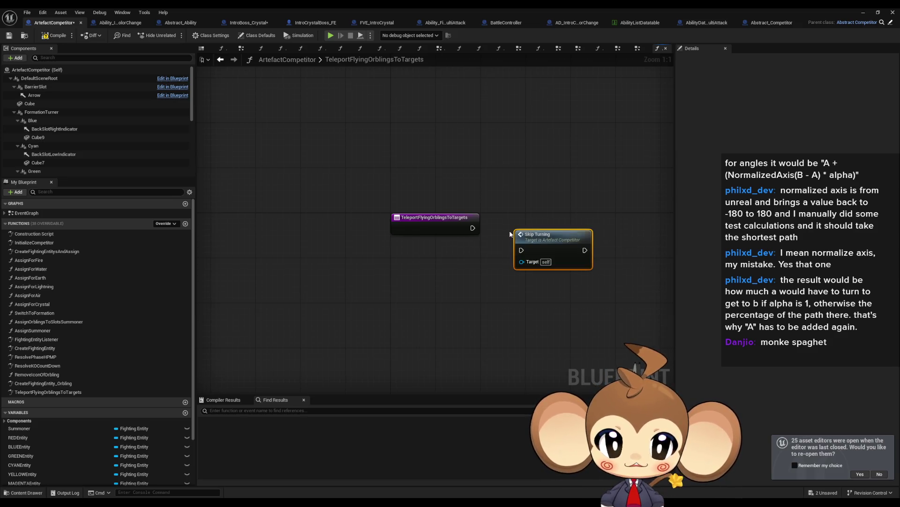
{"action": "left_click_drag", "start_coordinate": [521, 250], "coordinate": [481, 234]}
{"action": "left_click_drag", "start_coordinate": [567, 239], "coordinate": [538, 216]}
- Add a Sequence after SkipTurning that stops the Timeline and sets Turn Table Angle
{"action": "double_click", "coordinate": [25, 214]}
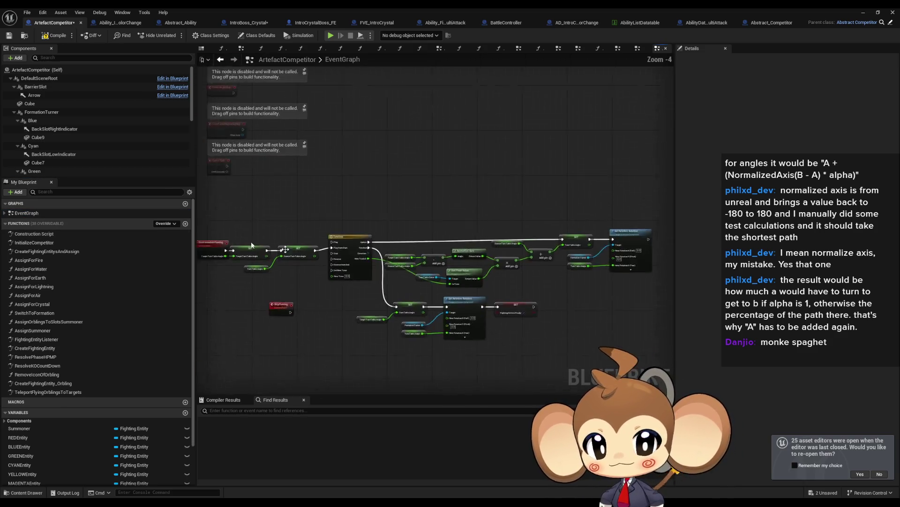
{"action": "mouse_move", "coordinate": [360, 300]}
{"action": "left_mouse_down"}
{"action": "mouse_move", "coordinate": [407, 295]}
{"action": "mouse_move", "coordinate": [493, 226]}
{"action": "mouse_move", "coordinate": [493, 205]}
{"action": "left_mouse_up"}
{"action": "type", "text": "seq"}
{"action": "key", "text": "Return"}
{"action": "left_click_drag", "start_coordinate": [329, 304], "coordinate": [534, 305]}
{"action": "scroll", "coordinate": [385, 339], "scroll_direction": "down", "scroll_amount": 3}
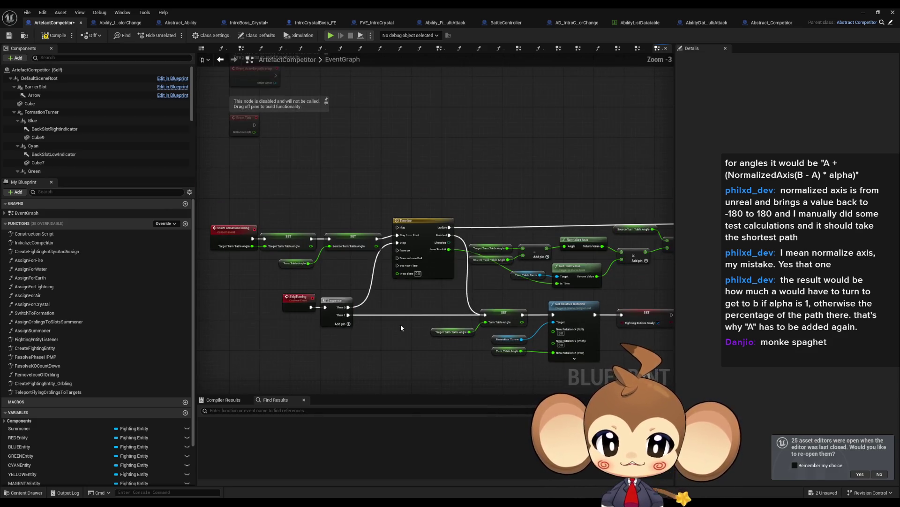
{"action": "left_click", "coordinate": [863, 15]}
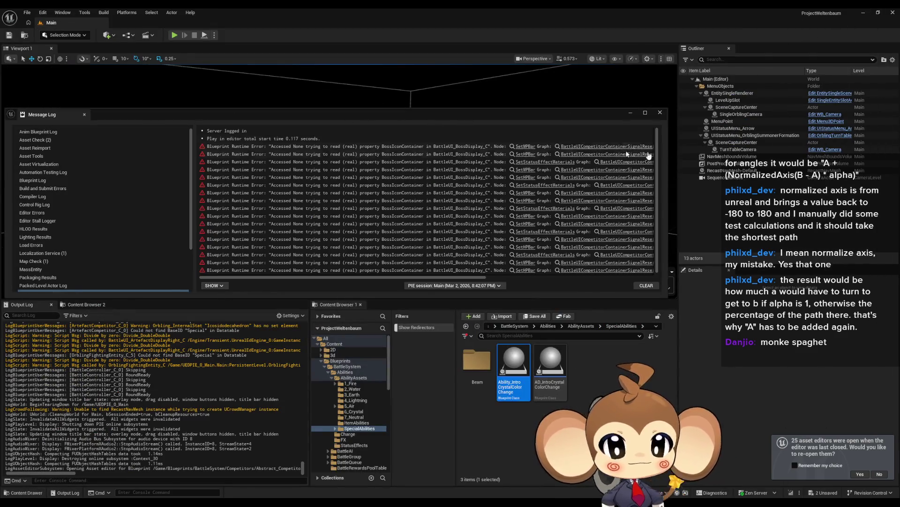
- Close the Message Log, run a play-in-editor test, then stop it
{"action": "left_click", "coordinate": [659, 114]}
{"action": "left_click", "coordinate": [176, 37]}
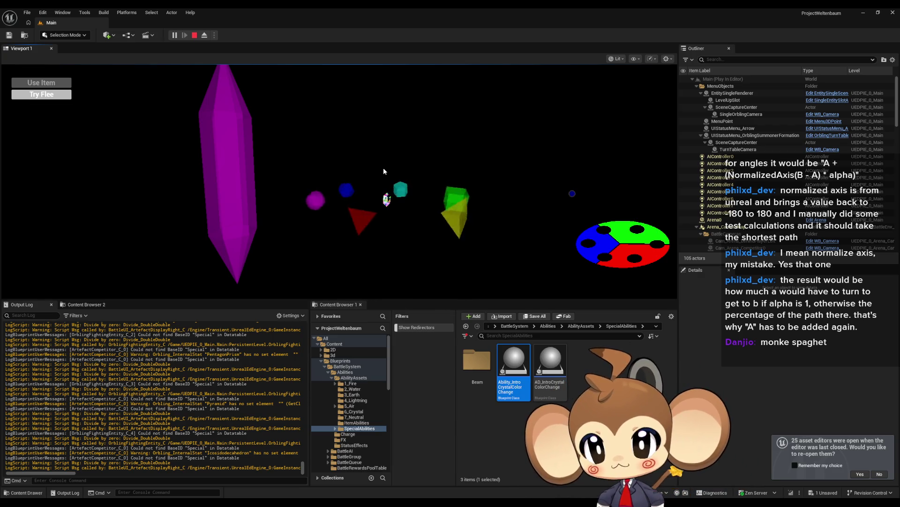
{"action": "left_click", "coordinate": [195, 35]}
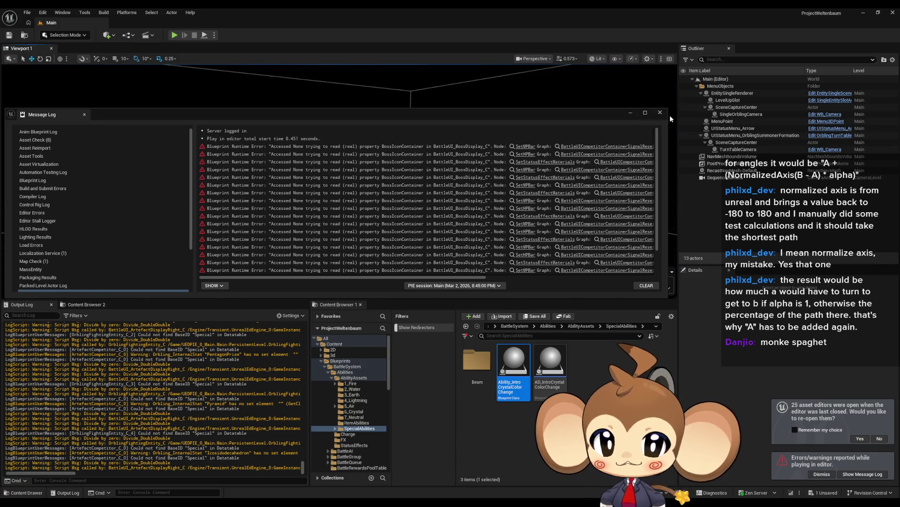
{"action": "left_click", "coordinate": [662, 113]}
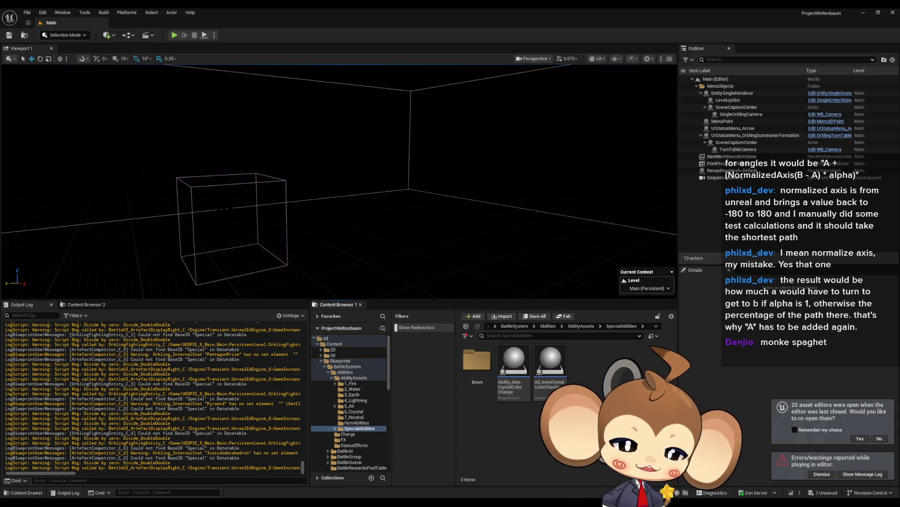
- Open BattleController from the BattleSystem folder and expand its Ending function group
{"action": "left_click", "coordinate": [513, 326]}
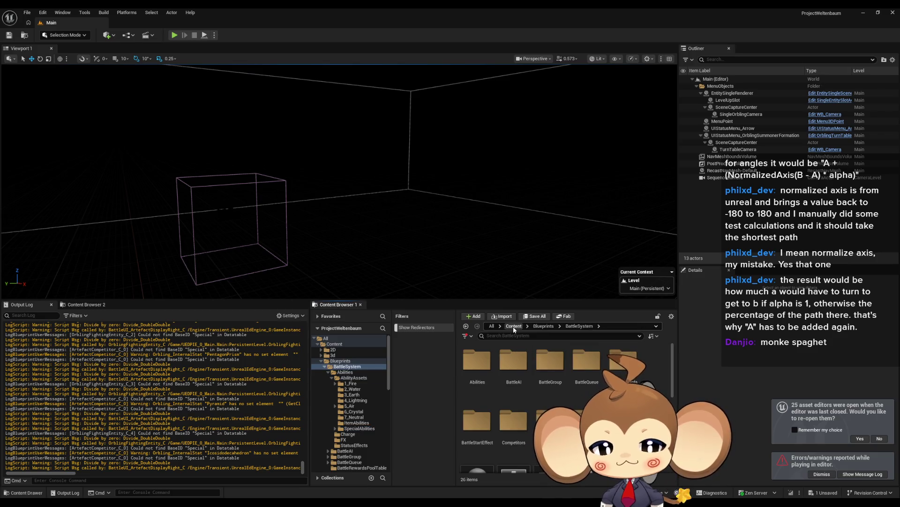
{"action": "scroll", "coordinate": [518, 413], "scroll_direction": "down", "scroll_amount": 3}
{"action": "double_click", "coordinate": [517, 424]}
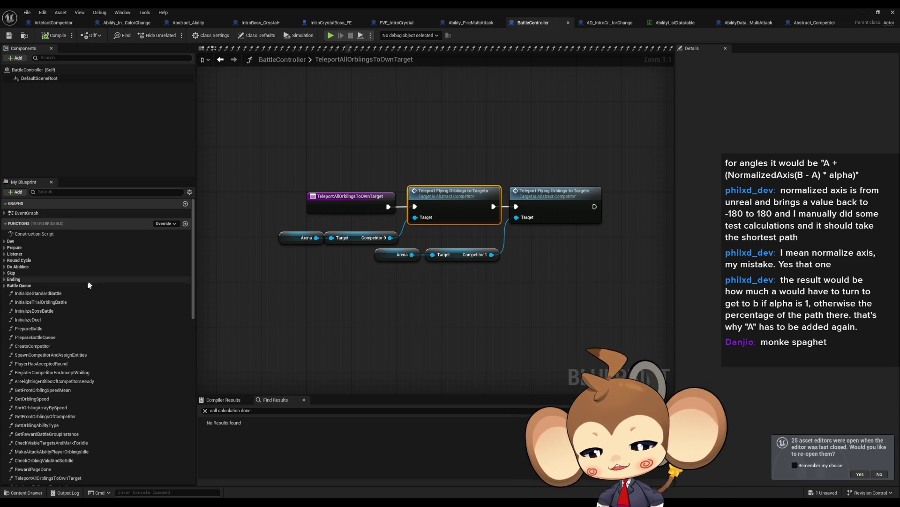
{"action": "scroll", "coordinate": [93, 289], "scroll_direction": "down", "scroll_amount": 1}
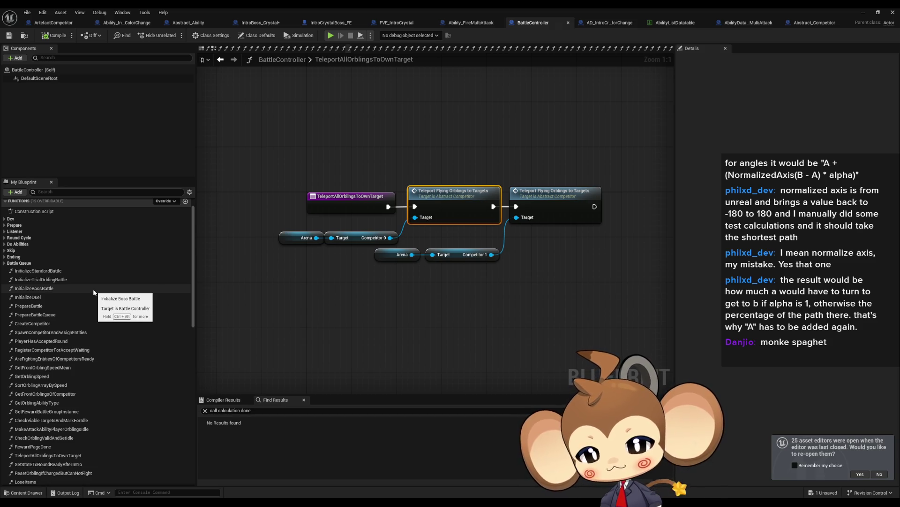
{"action": "scroll", "coordinate": [93, 288], "scroll_direction": "down", "scroll_amount": 2}
{"action": "scroll", "coordinate": [93, 292], "scroll_direction": "down", "scroll_amount": 3}
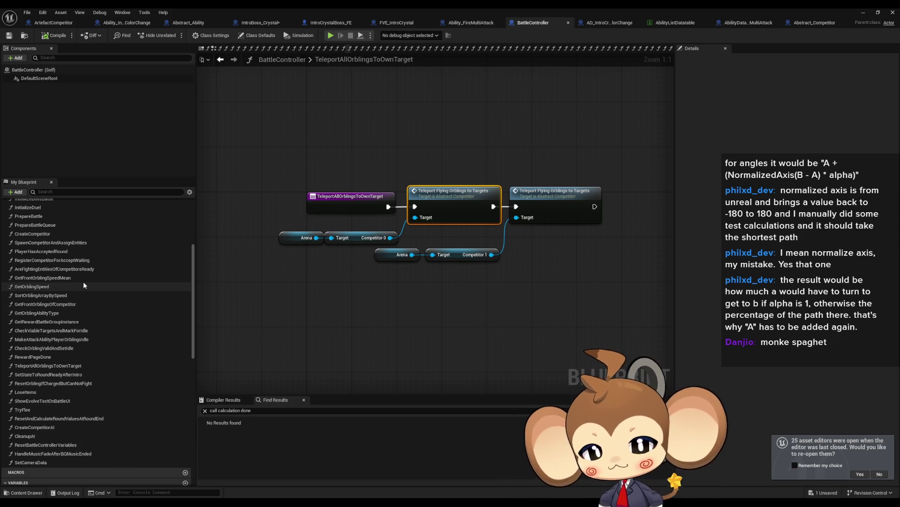
{"action": "scroll", "coordinate": [83, 282], "scroll_direction": "up", "scroll_amount": 5}
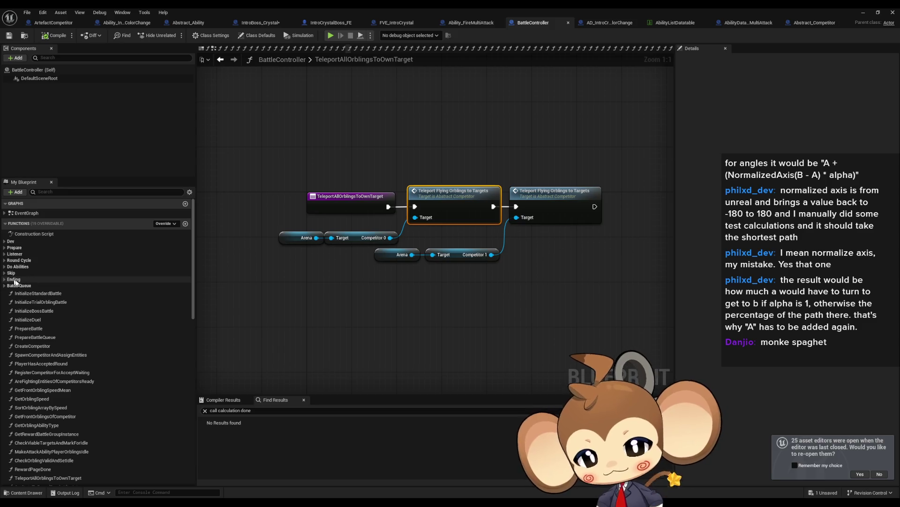
{"action": "left_click", "coordinate": [6, 280]}
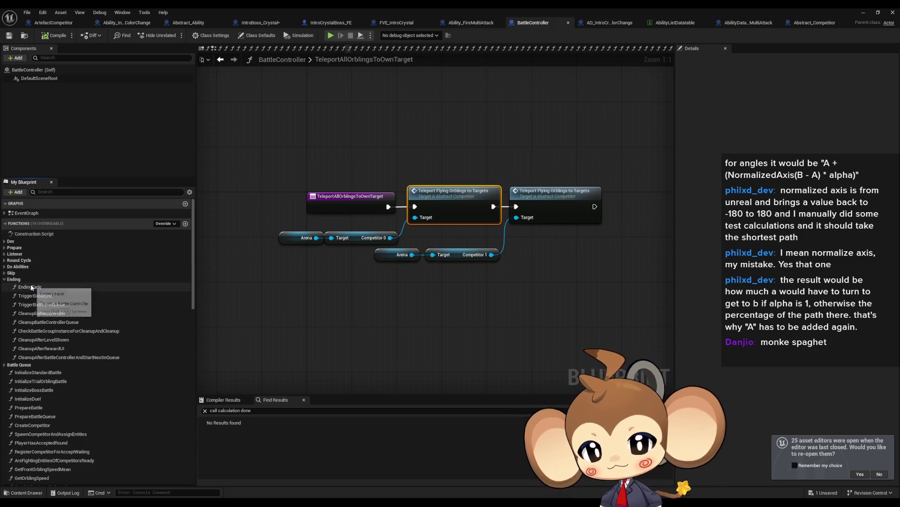
- Find EndingFade references by class member, jump to the TryFlee call, then open TriggerBattleEnd
{"action": "double_click", "coordinate": [29, 287]}
{"action": "scroll", "coordinate": [281, 242], "scroll_direction": "up", "scroll_amount": 3}
{"action": "left_click", "coordinate": [308, 260]}
{"action": "right_click", "coordinate": [306, 257]}
{"action": "mouse_move", "coordinate": [371, 333]}
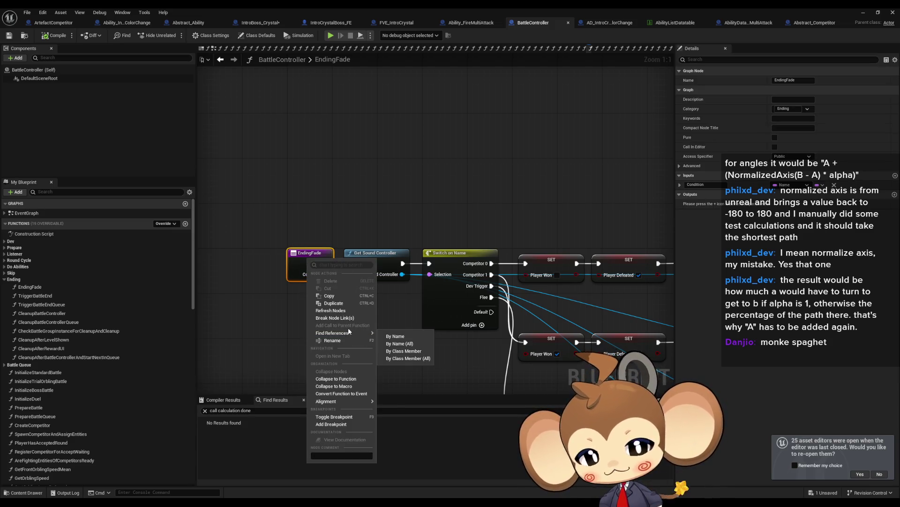
{"action": "left_click", "coordinate": [426, 350]}
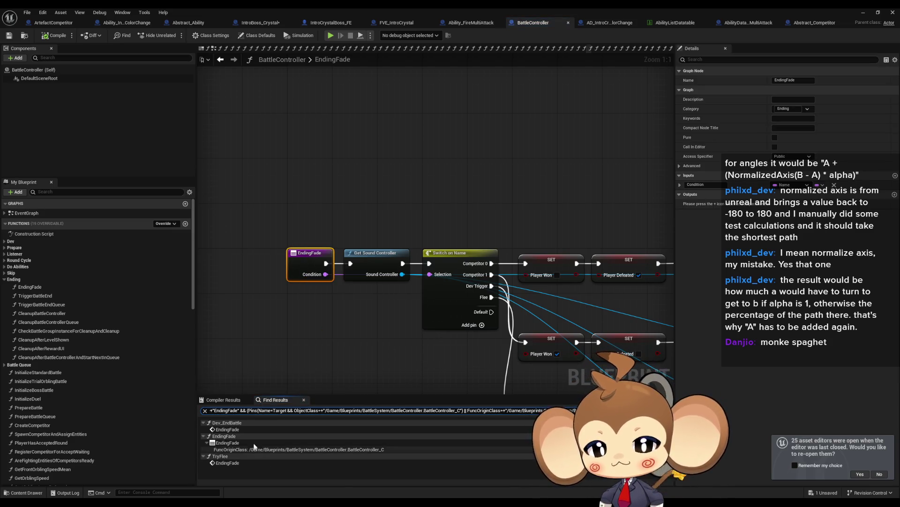
{"action": "left_click", "coordinate": [234, 463]}
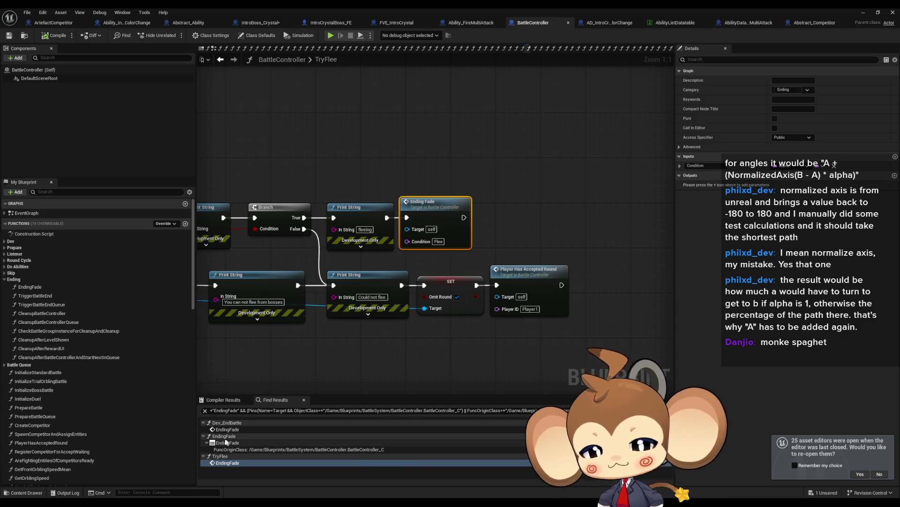
{"action": "double_click", "coordinate": [57, 296]}
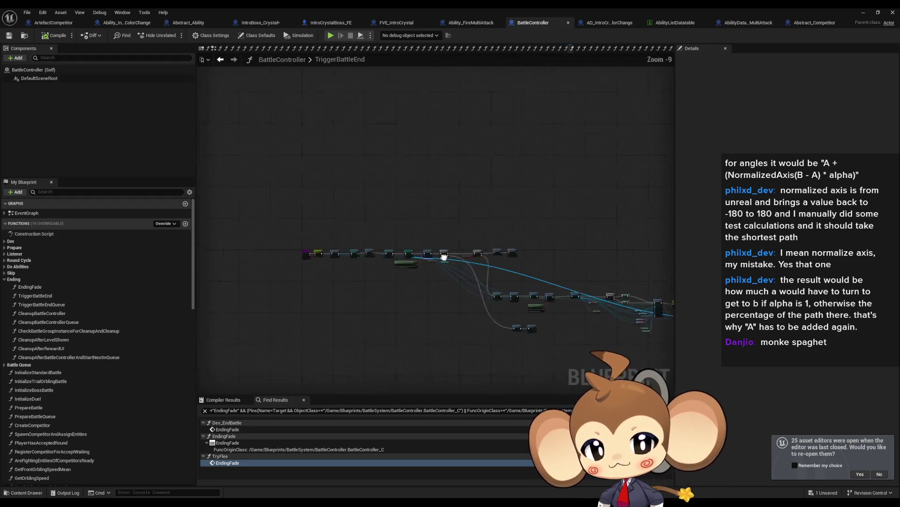
- Find TriggerBattleEnd references by class member and visit the Create Event results in EndingFade and TriggerBattleEnd
{"action": "right_click", "coordinate": [368, 248]}
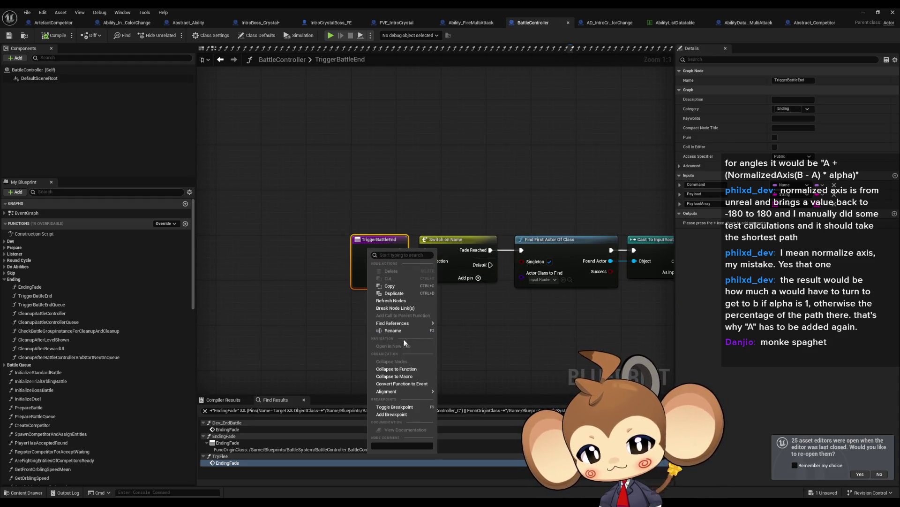
{"action": "mouse_move", "coordinate": [403, 323]}
{"action": "left_click", "coordinate": [473, 343]}
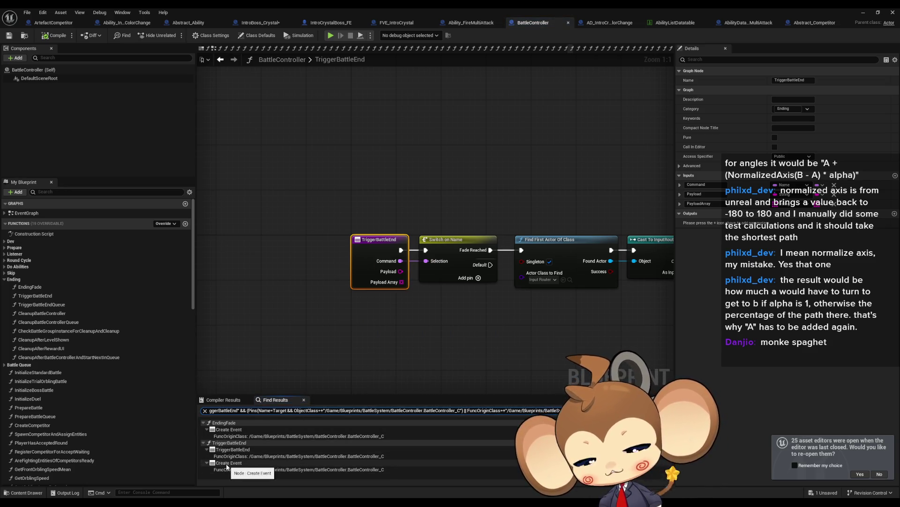
{"action": "left_click", "coordinate": [232, 430]}
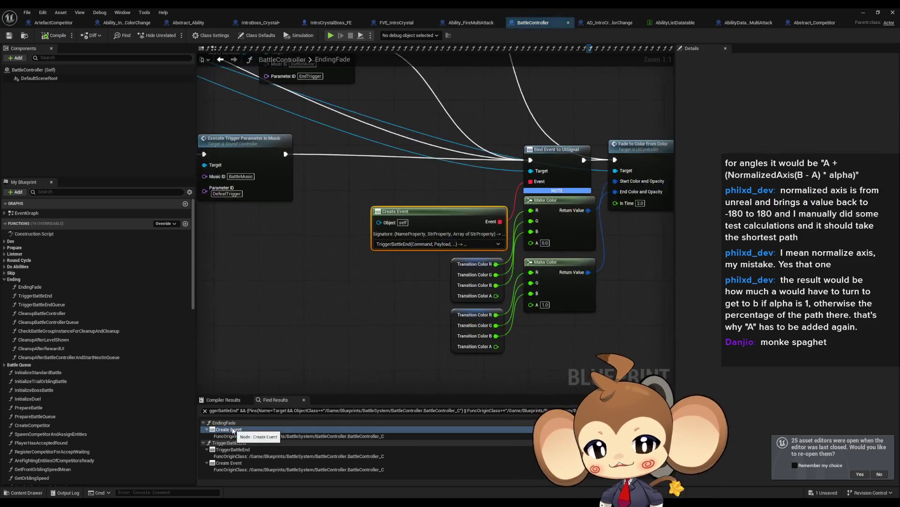
{"action": "left_click", "coordinate": [230, 462]}
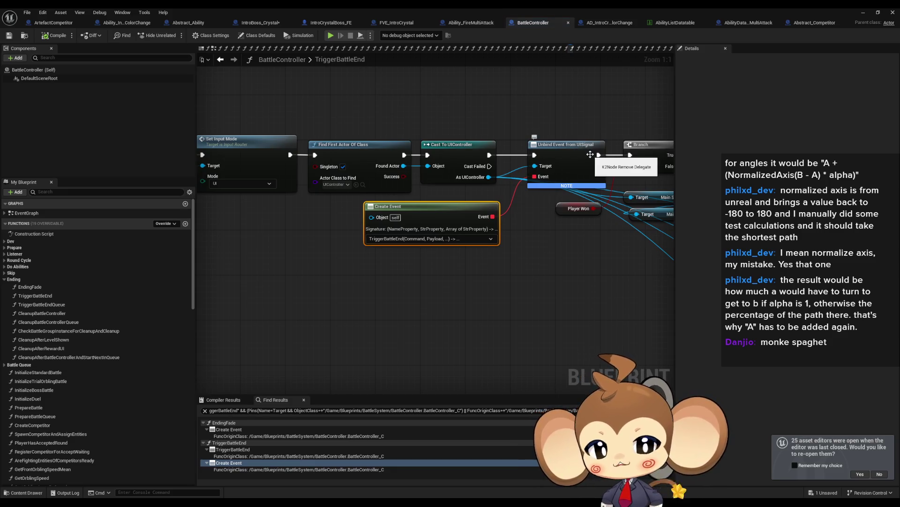
{"action": "left_click", "coordinate": [232, 430]}
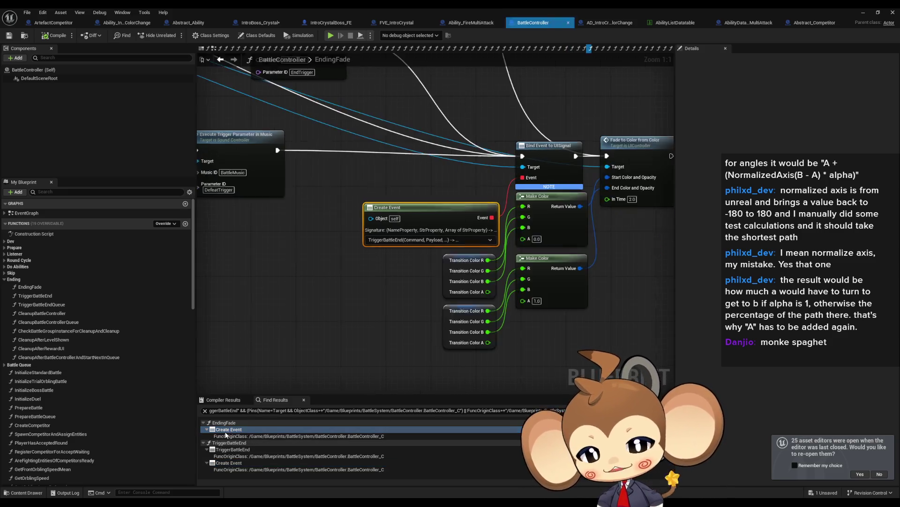
- Inspect the Bind Event to UISignal and Switch on Name nodes, then return to EndingFade's Create Event
{"action": "left_click", "coordinate": [567, 155]}
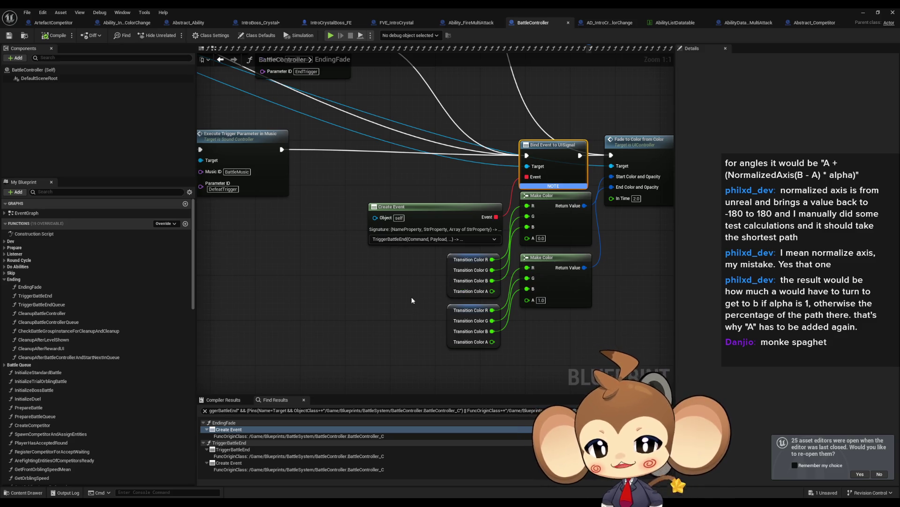
{"action": "double_click", "coordinate": [50, 296]}
{"action": "mouse_move", "coordinate": [448, 163]}
{"action": "left_mouse_down"}
{"action": "mouse_move", "coordinate": [473, 269]}
{"action": "mouse_move", "coordinate": [463, 273]}
{"action": "left_mouse_up"}
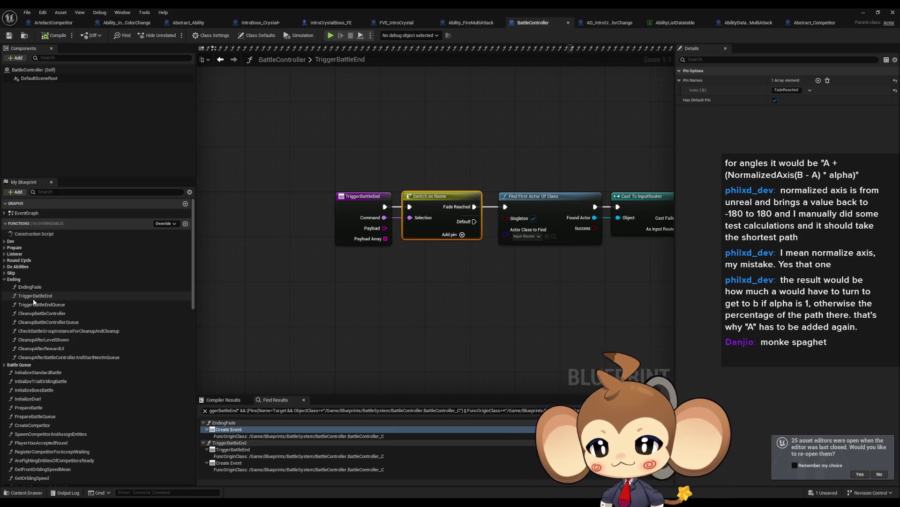
{"action": "double_click", "coordinate": [229, 429]}
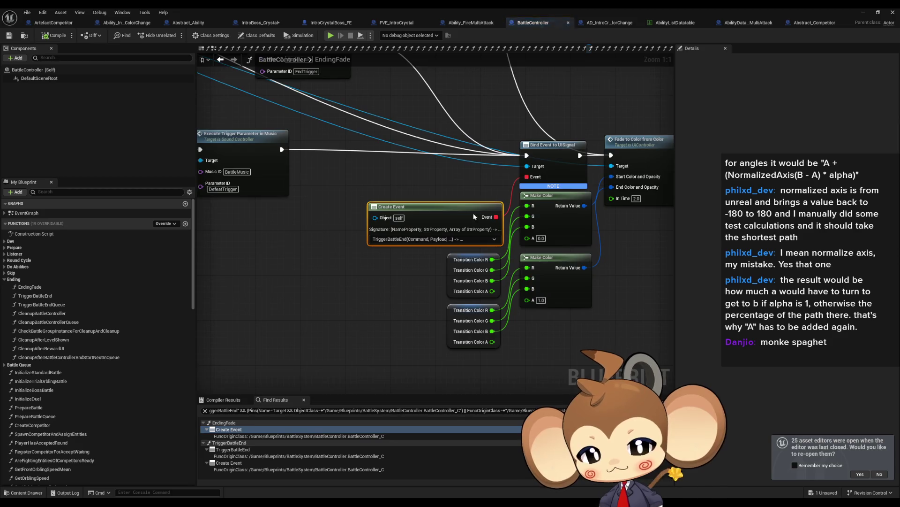
{"action": "scroll", "coordinate": [332, 197], "scroll_direction": "down", "scroll_amount": 3}
{"action": "scroll", "coordinate": [373, 236], "scroll_direction": "up", "scroll_amount": 3}
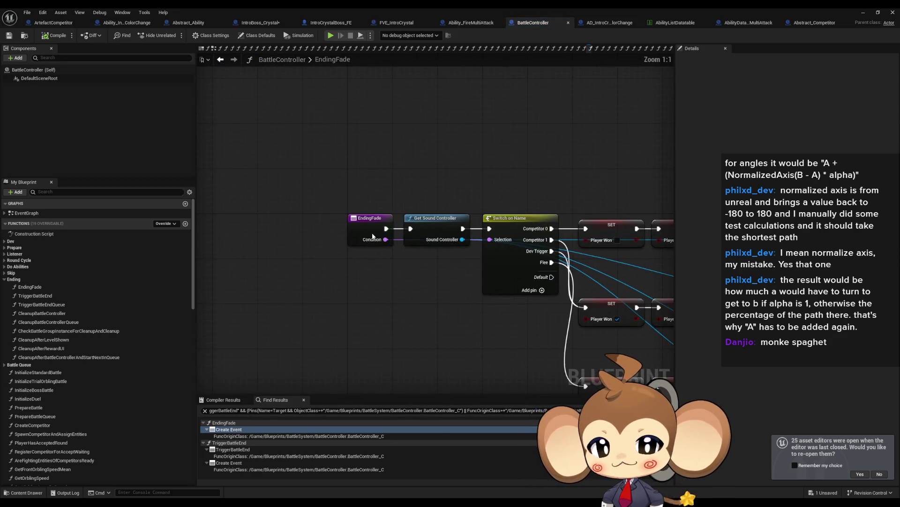
- List EndingFade references by name across all graphs and check its calls in TryFlee and Dev_EndBattle
{"action": "right_click", "coordinate": [372, 236]}
{"action": "mouse_move", "coordinate": [417, 308]}
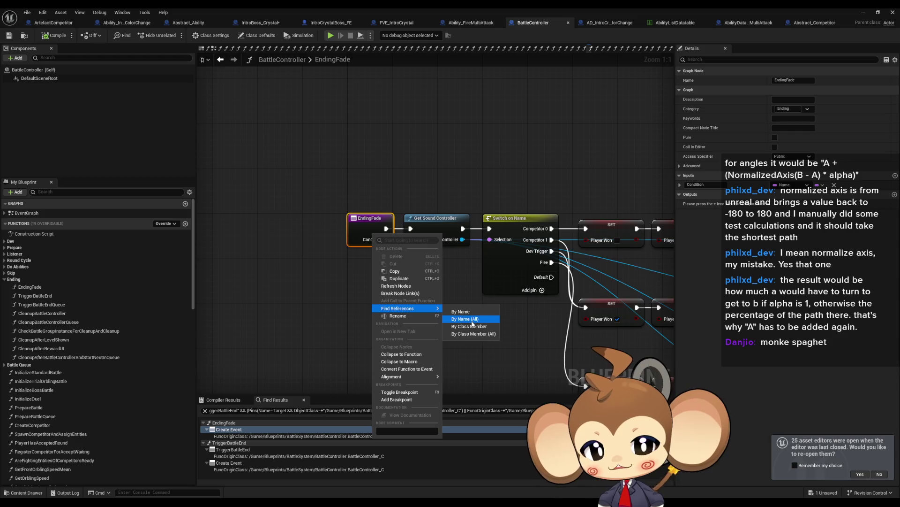
{"action": "left_click", "coordinate": [472, 319]}
{"action": "double_click", "coordinate": [224, 463]}
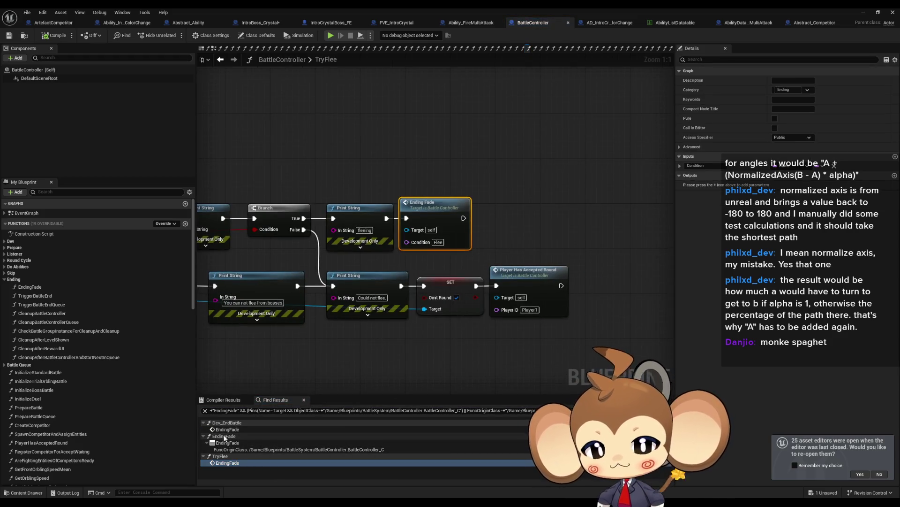
{"action": "double_click", "coordinate": [227, 429]}
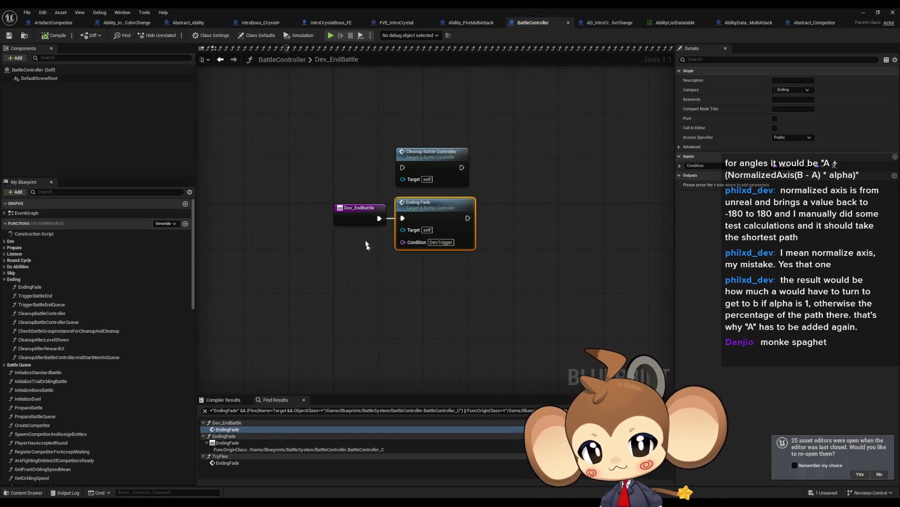
{"action": "left_click", "coordinate": [350, 220]}
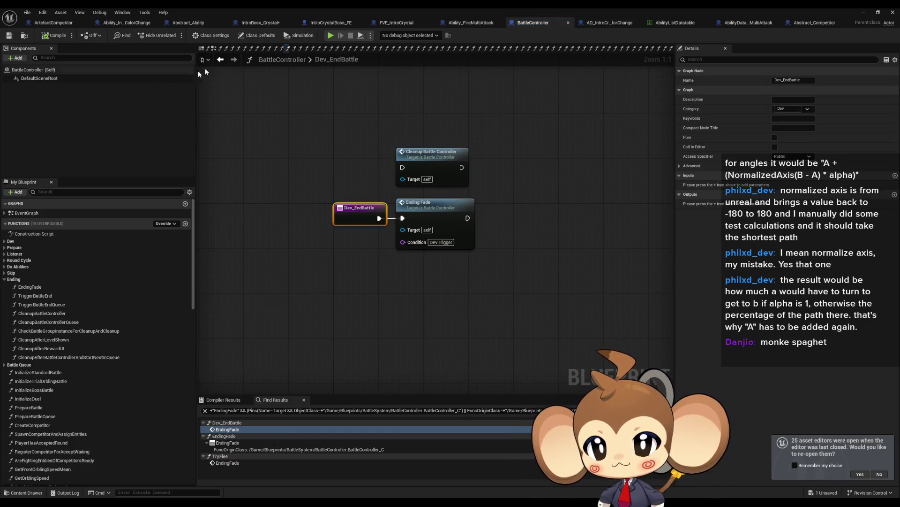
- Look up references for the TriggerBattleEnd and EndingFade functions, then search all blueprints for EndingFade
{"action": "left_click", "coordinate": [60, 297]}
{"action": "right_click", "coordinate": [60, 299]}
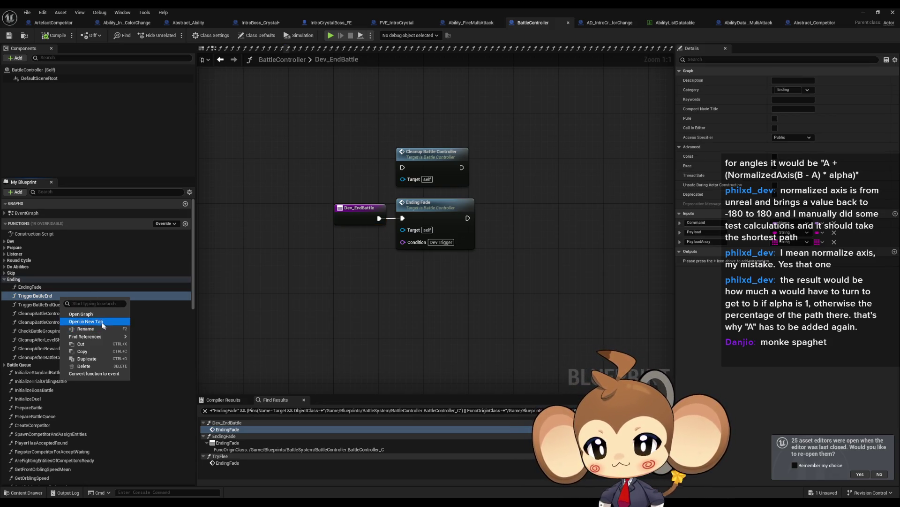
{"action": "mouse_move", "coordinate": [94, 341]}
{"action": "left_click", "coordinate": [158, 359]}
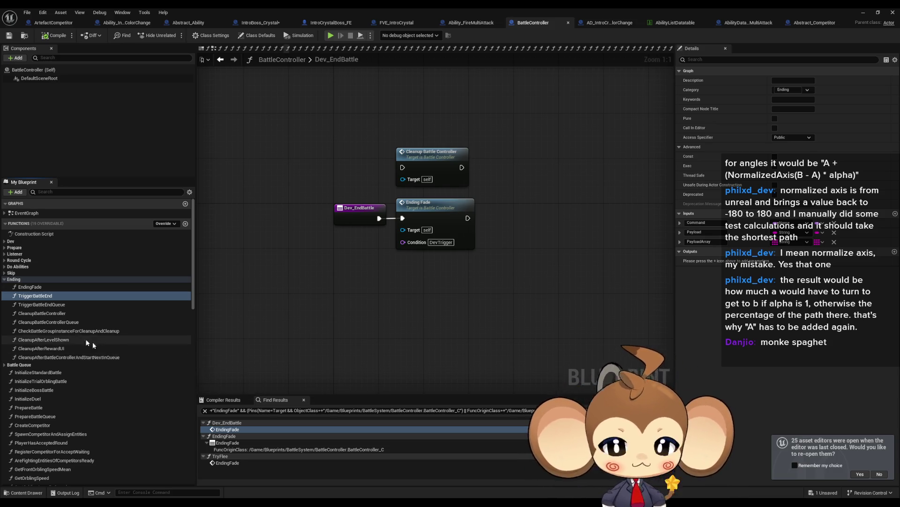
{"action": "right_click", "coordinate": [30, 287]}
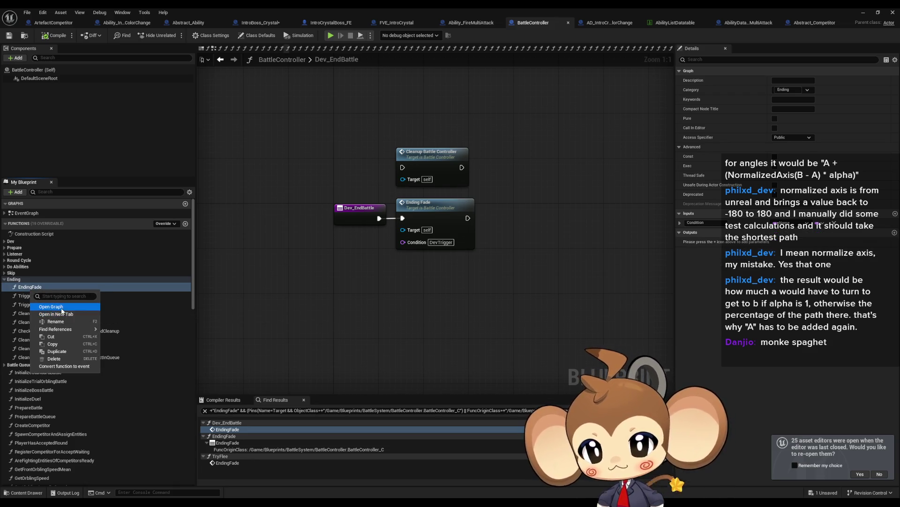
{"action": "mouse_move", "coordinate": [70, 328]}
{"action": "left_click", "coordinate": [121, 357]}
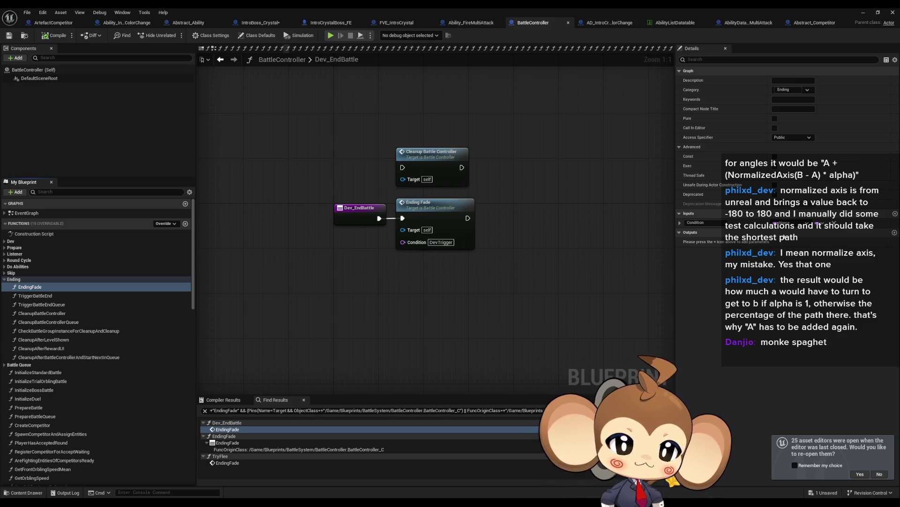
{"action": "left_click", "coordinate": [669, 410]}
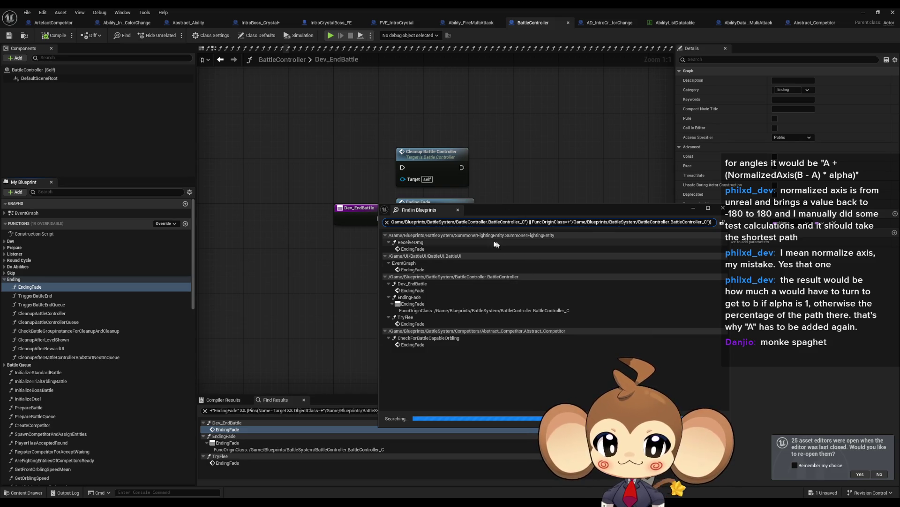
- Open SummonerFightingEntity's ReceiveDmg graph at its EndingFade call and inspect the Branch and Game Over nodes
{"action": "left_click", "coordinate": [436, 249]}
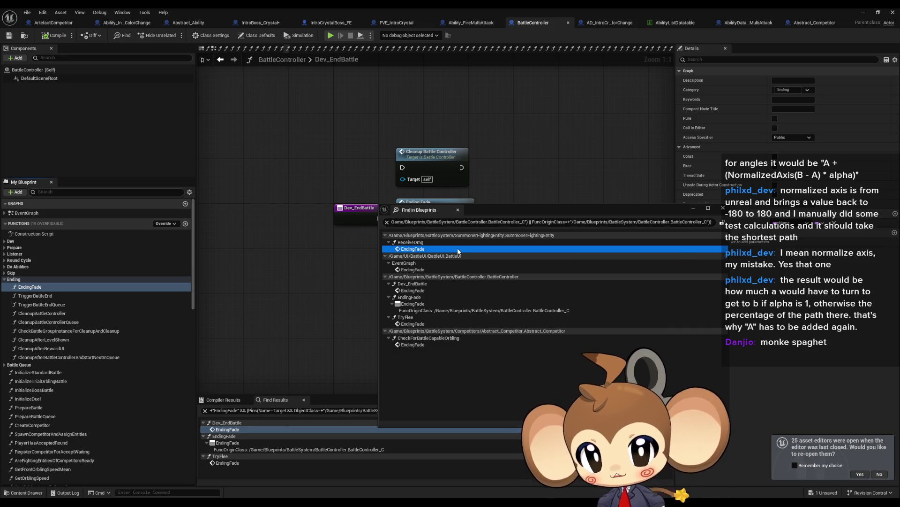
{"action": "double_click", "coordinate": [458, 249]}
{"action": "scroll", "coordinate": [464, 258], "scroll_direction": "down", "scroll_amount": 3}
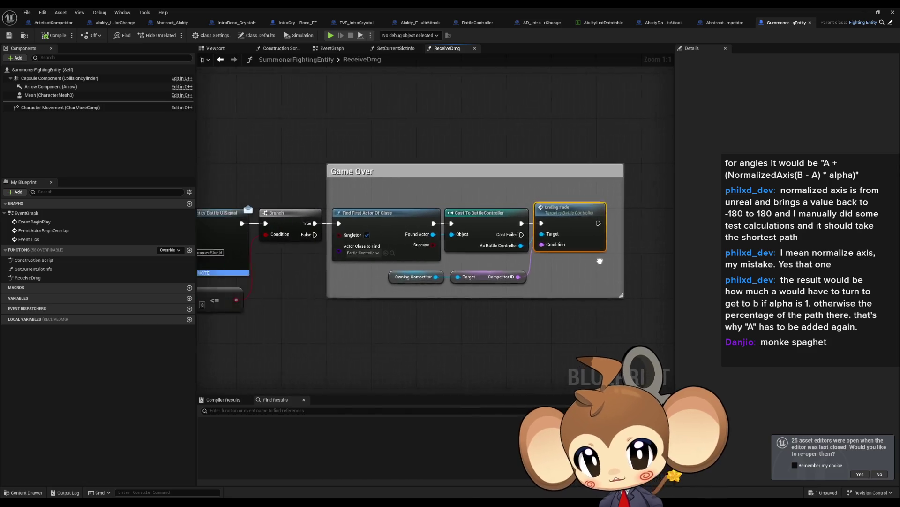
{"action": "key", "text": "alt+Left"}
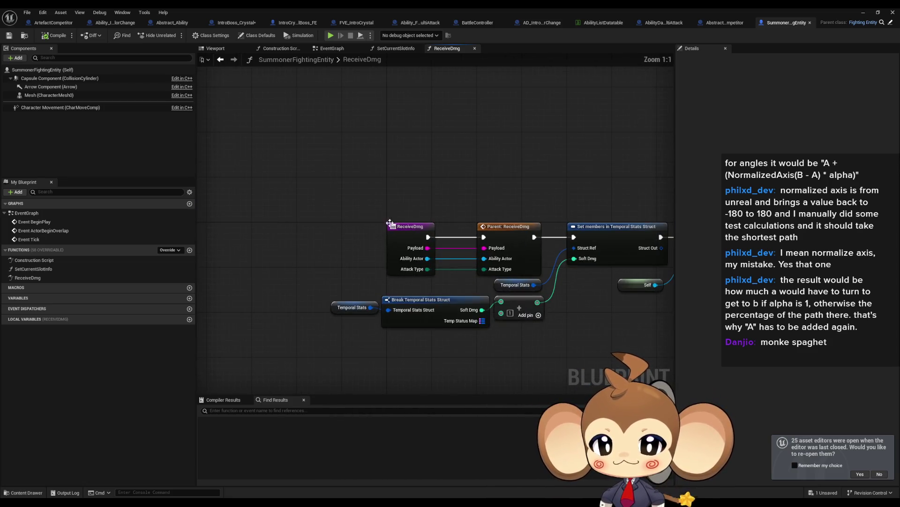
{"action": "scroll", "coordinate": [632, 308], "scroll_direction": "down", "scroll_amount": 1}
{"action": "left_click_drag", "start_coordinate": [632, 308], "coordinate": [368, 281]}
{"action": "scroll", "coordinate": [300, 237], "scroll_direction": "down", "scroll_amount": 4}
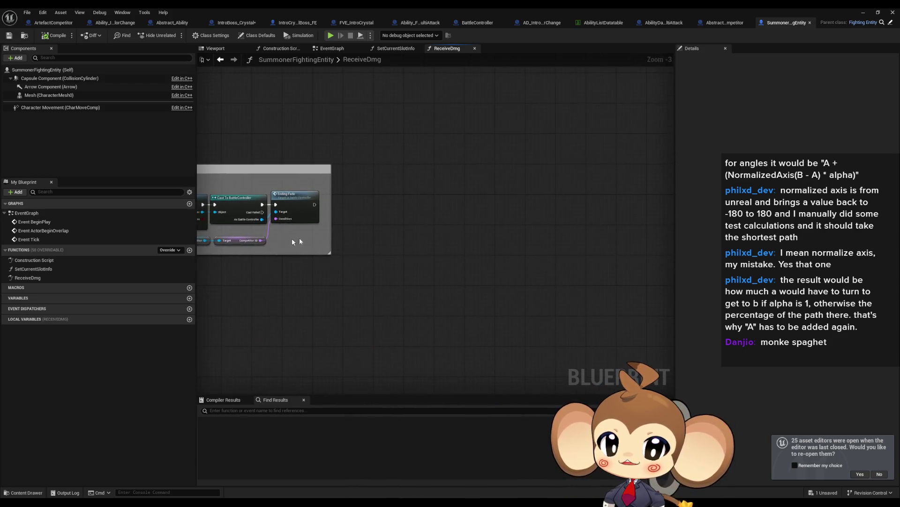
{"action": "scroll", "coordinate": [328, 211], "scroll_direction": "up", "scroll_amount": 2}
{"action": "left_click", "coordinate": [467, 201]}
{"action": "key", "text": "alt+Left"}
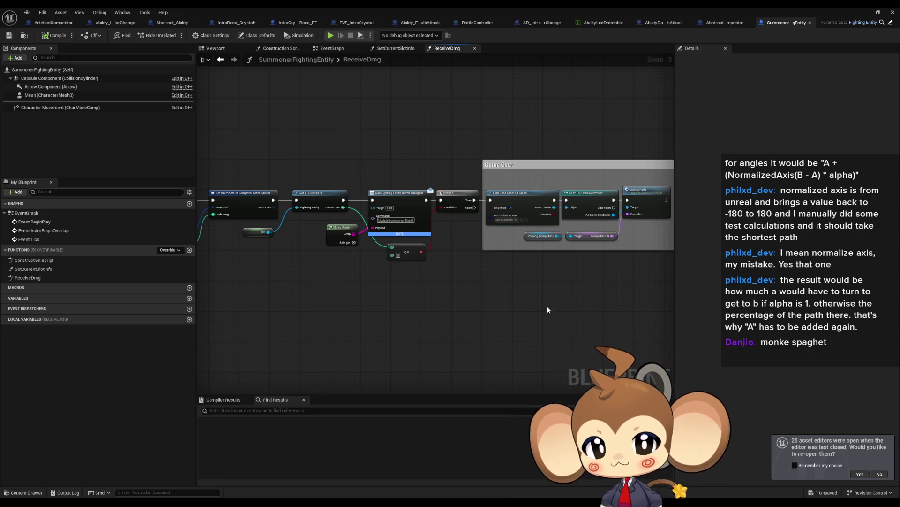
{"action": "scroll", "coordinate": [402, 280], "scroll_direction": "down", "scroll_amount": 3}
{"action": "scroll", "coordinate": [510, 266], "scroll_direction": "up", "scroll_amount": 3}
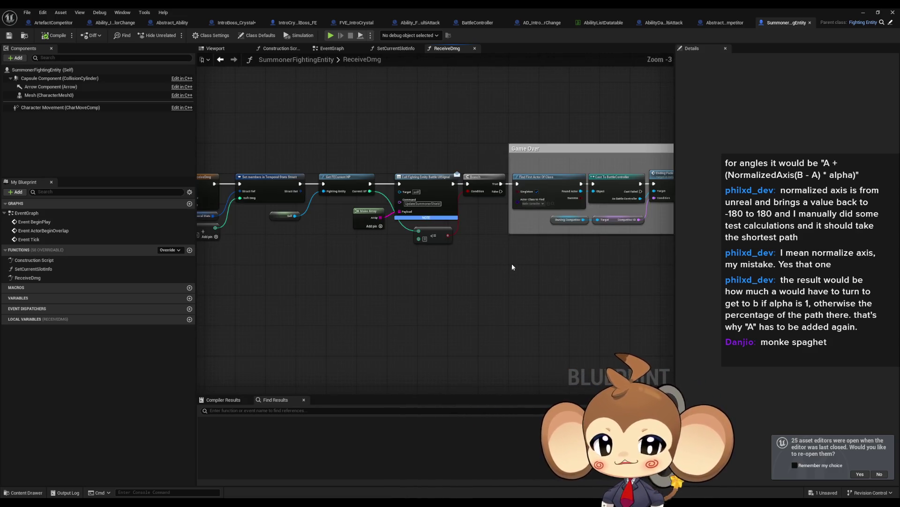
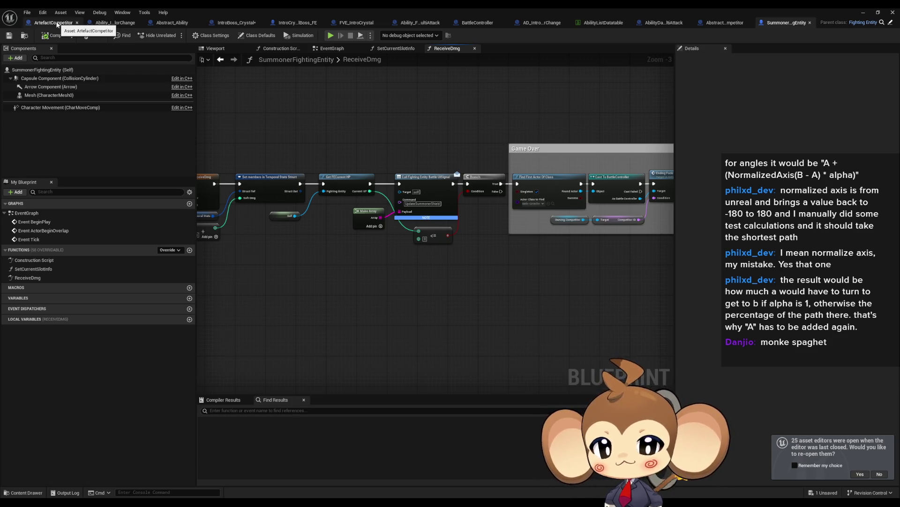
- Restore the Blueprint editor, close Find in Blueprints, and open IntroCrystalBoss_FE from the SpecialFE folder
{"action": "left_click_drag", "start_coordinate": [267, 236], "coordinate": [596, 235]}
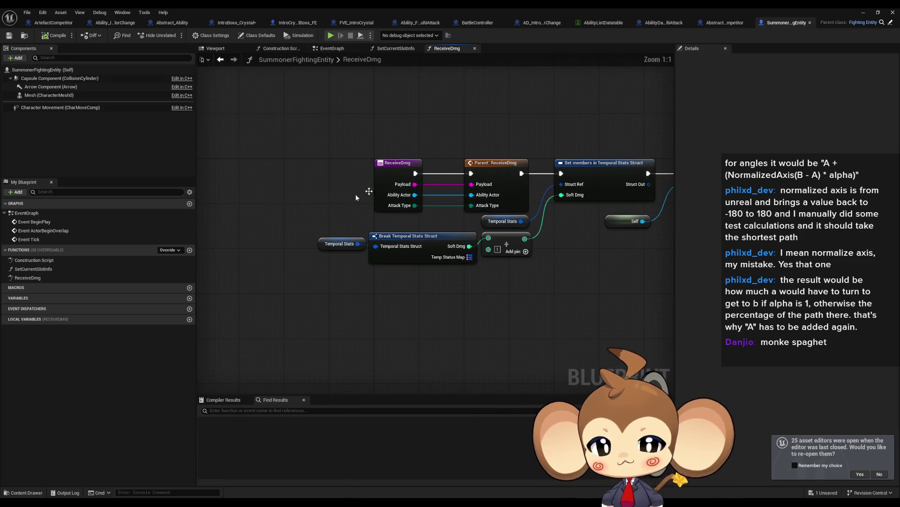
{"action": "left_click_drag", "start_coordinate": [394, 138], "coordinate": [332, 138]}
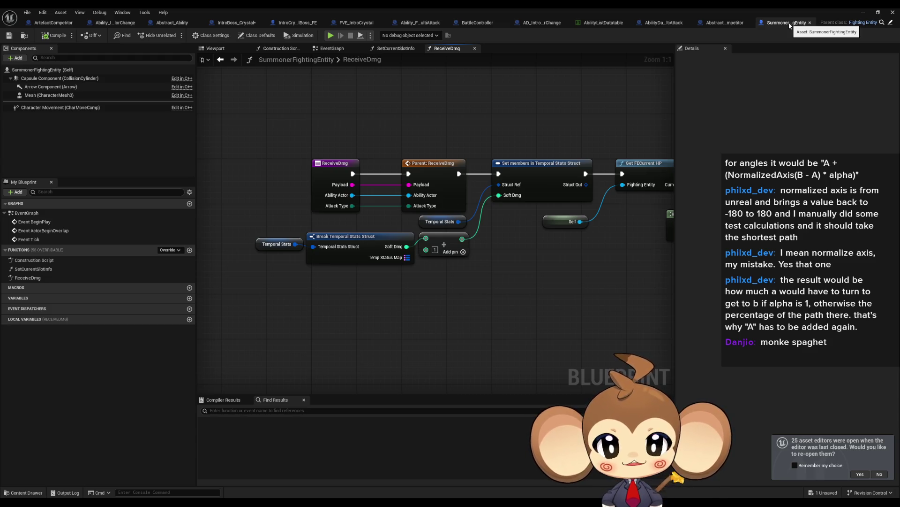
{"action": "double_click", "coordinate": [46, 22]}
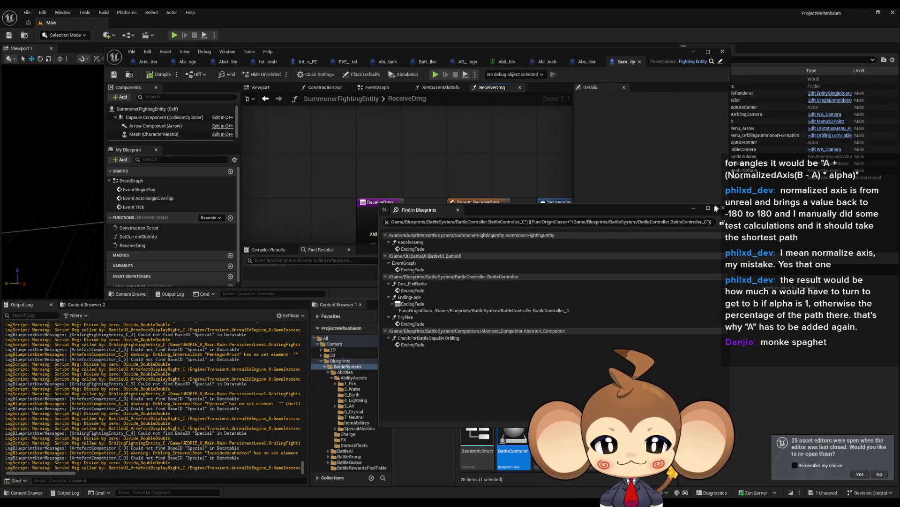
{"action": "left_click", "coordinate": [718, 210]}
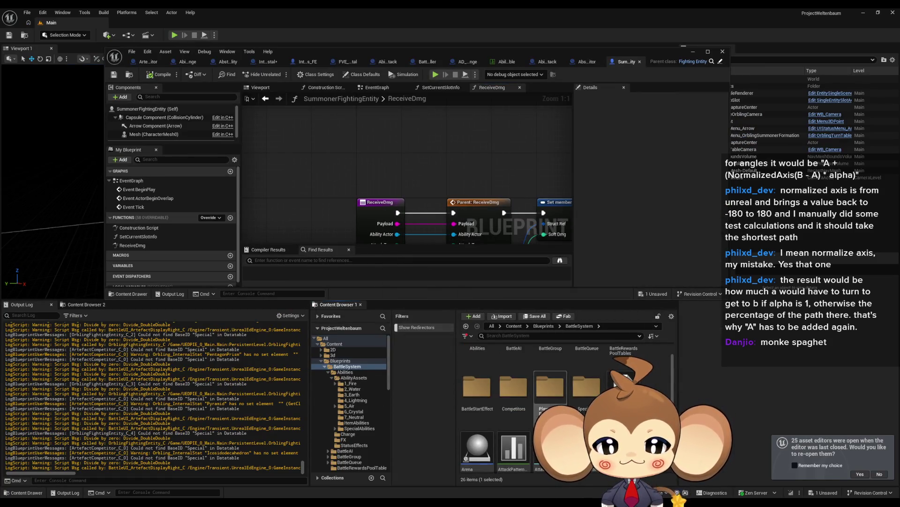
{"action": "double_click", "coordinate": [586, 387]}
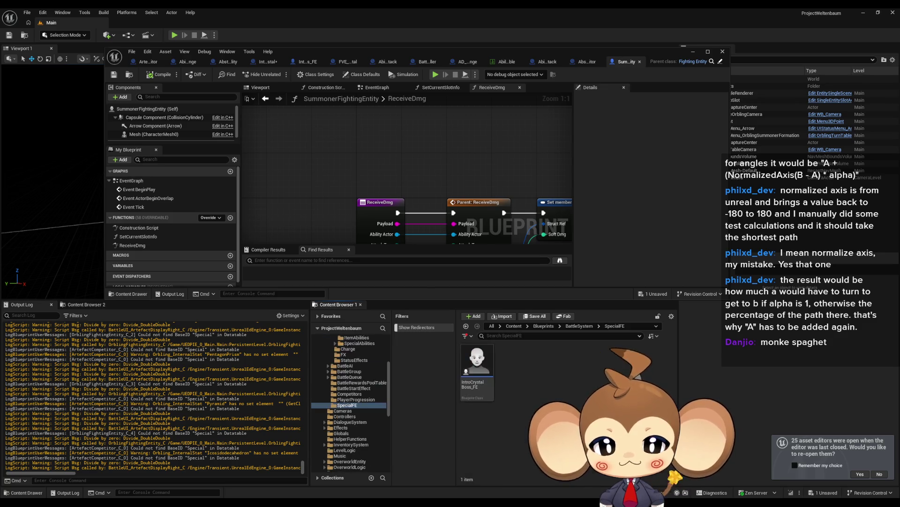
{"action": "double_click", "coordinate": [480, 373]}
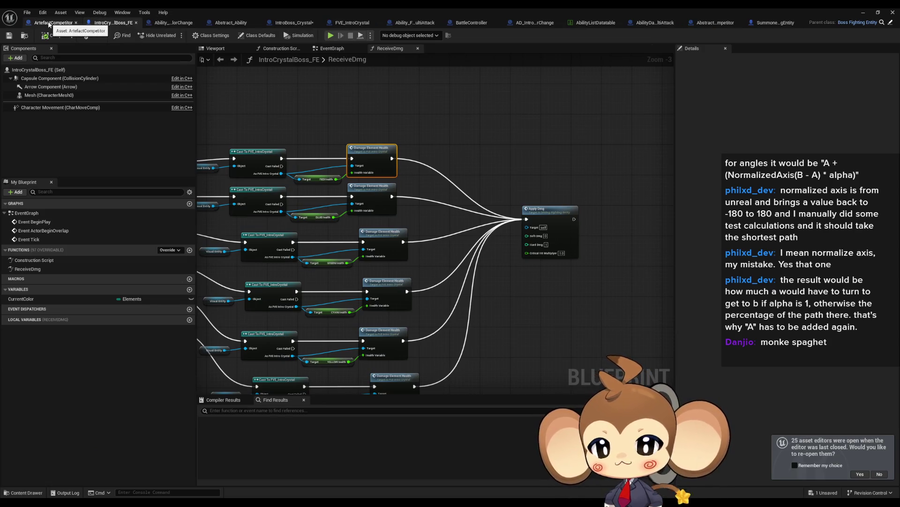
- Open the boss's ReceiveDmg graph and move the SummonerFightingEntity tab right after IntroCrystalBoss_FE
{"action": "double_click", "coordinate": [55, 266]}
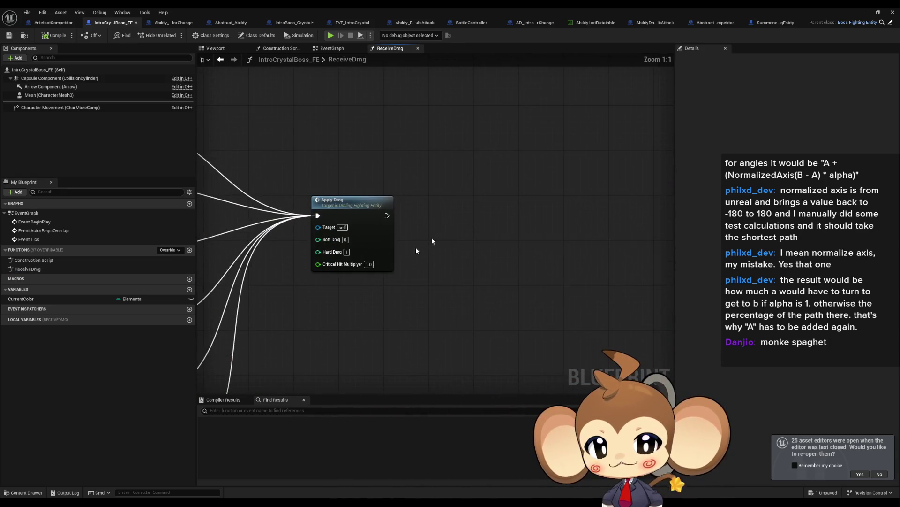
{"action": "left_click", "coordinate": [52, 23]}
{"action": "left_click", "coordinate": [176, 24]}
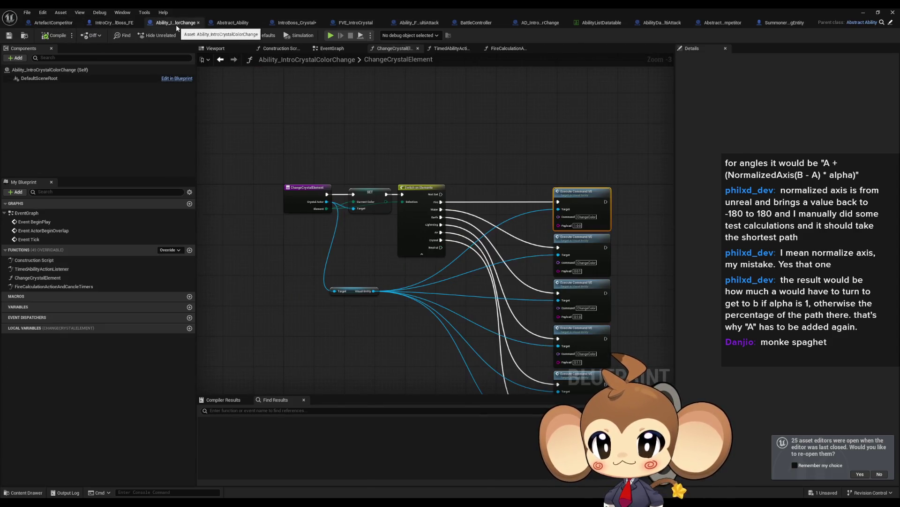
{"action": "left_click", "coordinate": [113, 23]}
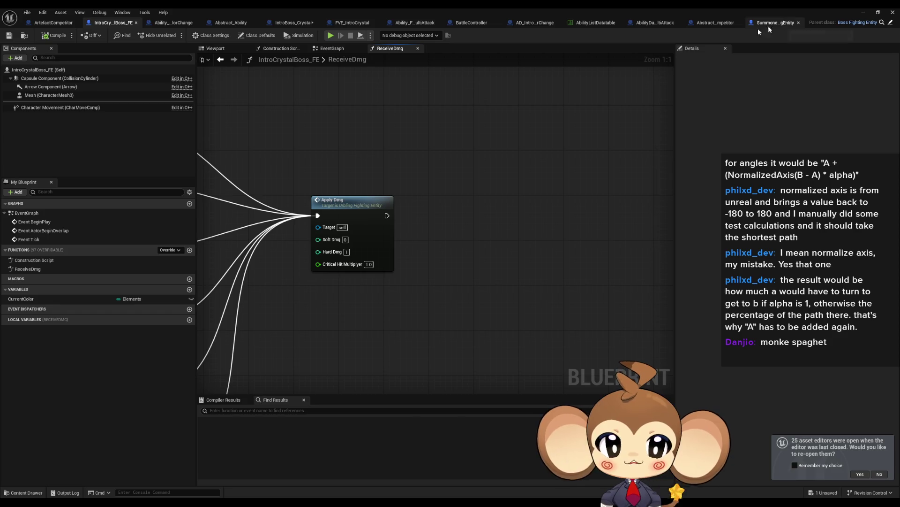
{"action": "mouse_move", "coordinate": [769, 22]}
{"action": "left_mouse_down"}
{"action": "mouse_move", "coordinate": [609, 23]}
{"action": "mouse_move", "coordinate": [375, 70]}
{"action": "mouse_move", "coordinate": [225, 24]}
{"action": "mouse_move", "coordinate": [161, 26]}
{"action": "left_mouse_up"}
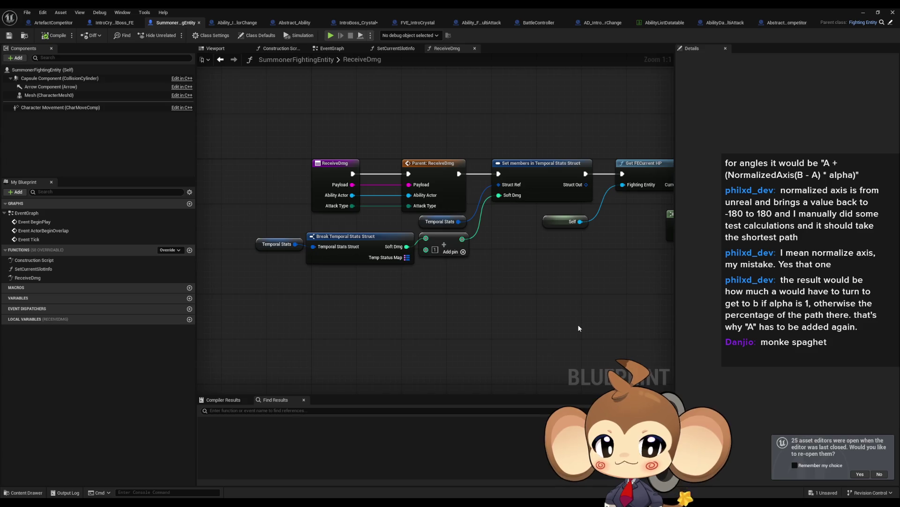
- Inspect the UISignal call, Get FECurrent HP and Set members in Temporal Stats Struct nodes
{"action": "scroll", "coordinate": [577, 324], "scroll_direction": "down", "scroll_amount": 4}
{"action": "scroll", "coordinate": [423, 293], "scroll_direction": "up", "scroll_amount": 3}
{"action": "left_click", "coordinate": [537, 212]}
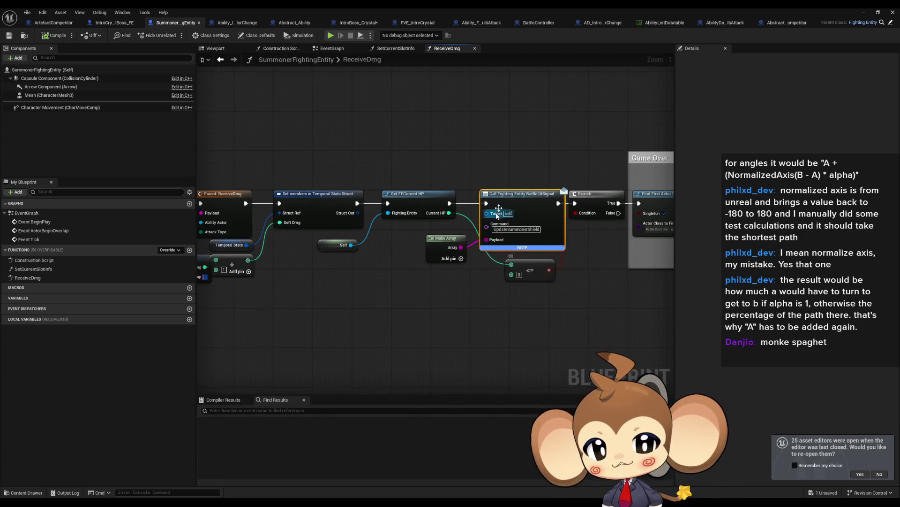
{"action": "left_click", "coordinate": [417, 202]}
{"action": "left_click_drag", "start_coordinate": [350, 277], "coordinate": [468, 284]}
{"action": "left_click", "coordinate": [471, 231]}
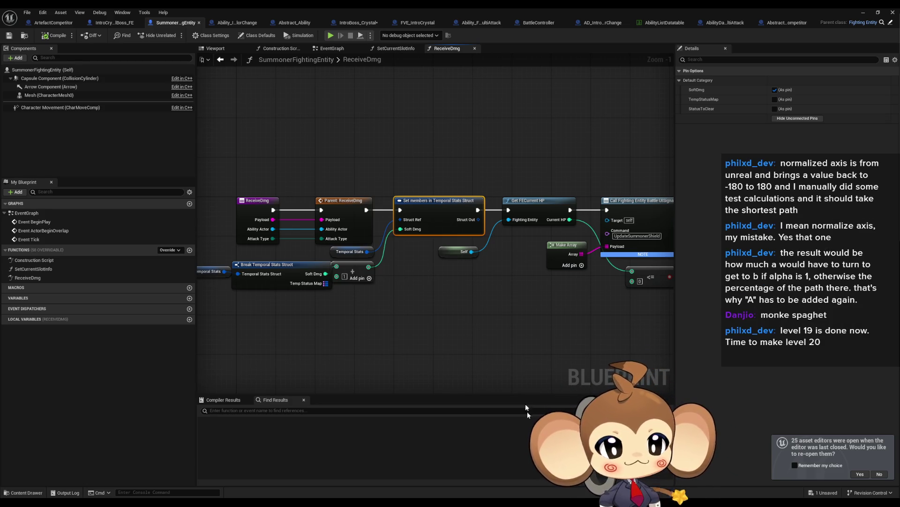
{"action": "left_click", "coordinate": [439, 306]}
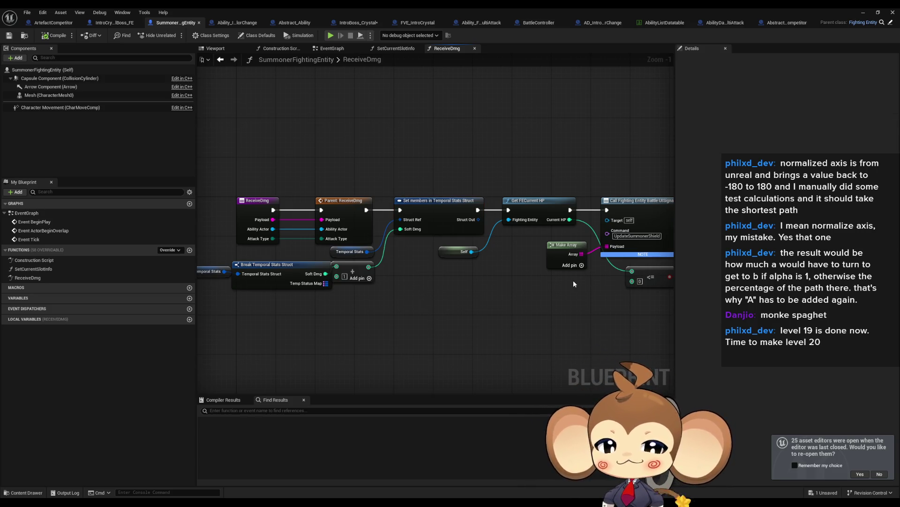
- Frame the Game Over section and box-select the Branch, Find First Actor, Cast and Ending Fade nodes
{"action": "left_click_drag", "start_coordinate": [573, 283], "coordinate": [444, 290]}
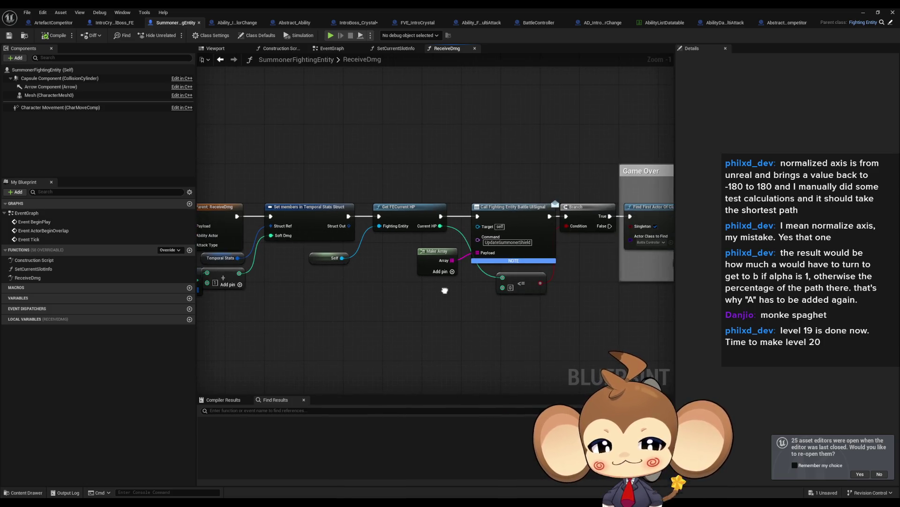
{"action": "left_click_drag", "start_coordinate": [604, 296], "coordinate": [418, 292]}
{"action": "left_click_drag", "start_coordinate": [504, 296], "coordinate": [381, 291]}
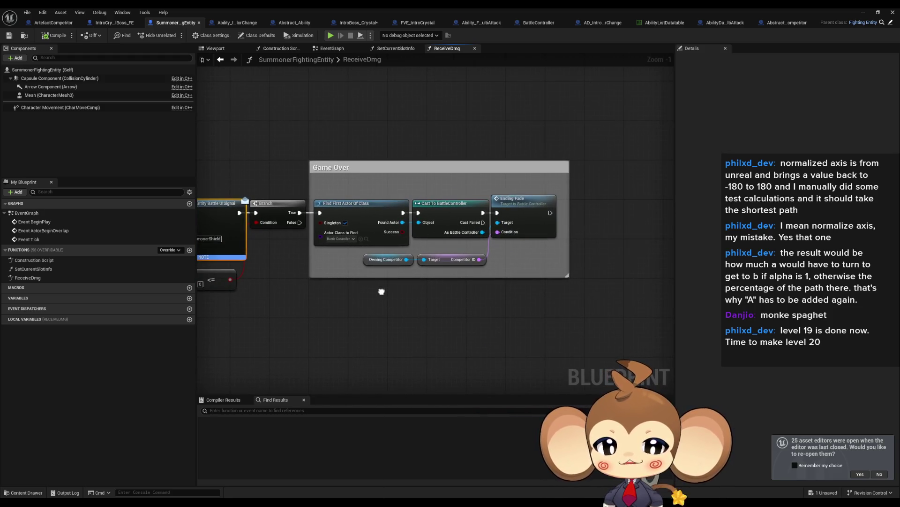
{"action": "left_click", "coordinate": [516, 200]}
{"action": "left_click_drag", "start_coordinate": [328, 331], "coordinate": [467, 330]}
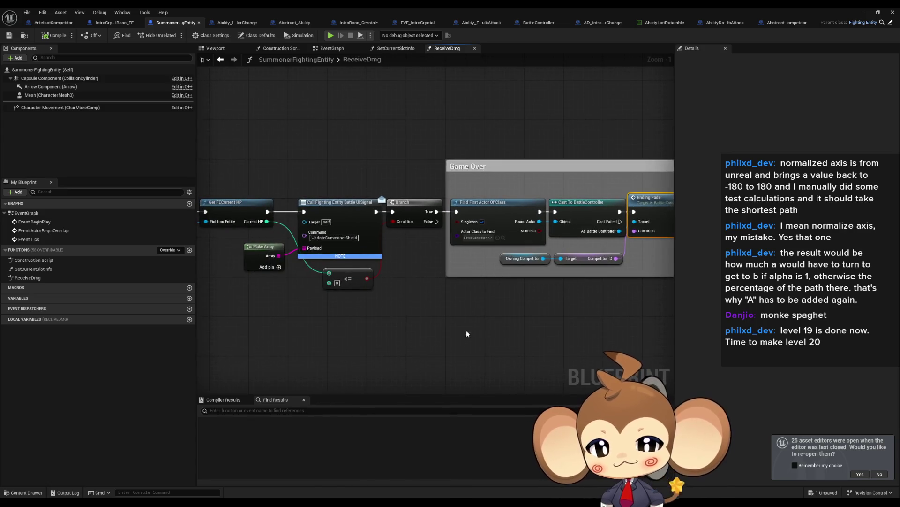
{"action": "left_click_drag", "start_coordinate": [456, 260], "coordinate": [433, 262]}
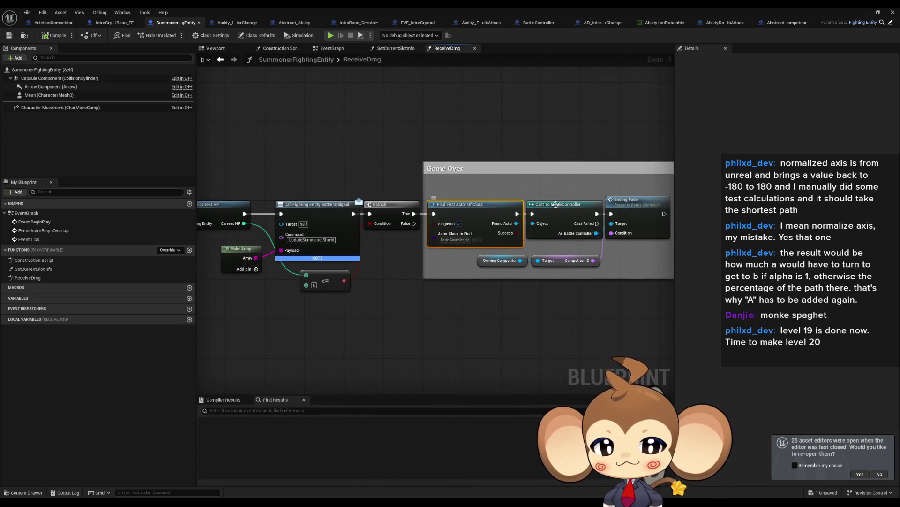
{"action": "left_click_drag", "start_coordinate": [451, 205], "coordinate": [366, 211]}
{"action": "mouse_move", "coordinate": [311, 207]}
{"action": "left_mouse_down"}
{"action": "mouse_move", "coordinate": [586, 287]}
{"action": "mouse_move", "coordinate": [499, 306]}
{"action": "left_mouse_up"}
{"action": "left_click_drag", "start_coordinate": [369, 344], "coordinate": [535, 348]}
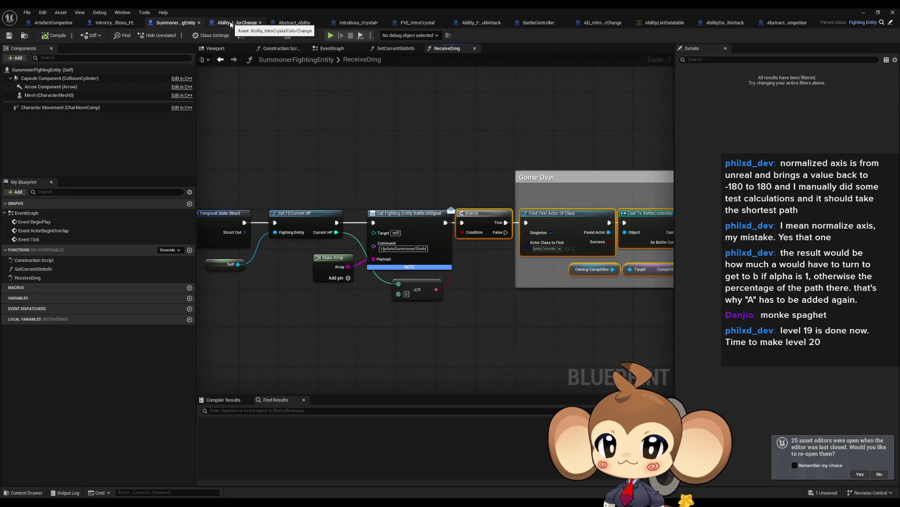
- Center the pasted Game Over nodes by Apply Dmg, comparing against the Summoner's Current HP check
{"action": "left_click", "coordinate": [111, 23]}
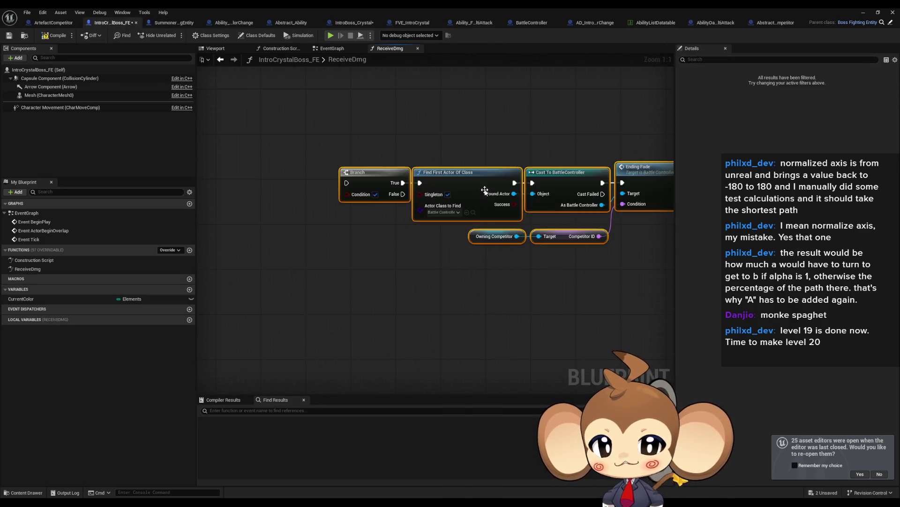
{"action": "scroll", "coordinate": [485, 190], "scroll_direction": "down", "scroll_amount": 1}
{"action": "scroll", "coordinate": [379, 182], "scroll_direction": "up", "scroll_amount": 1}
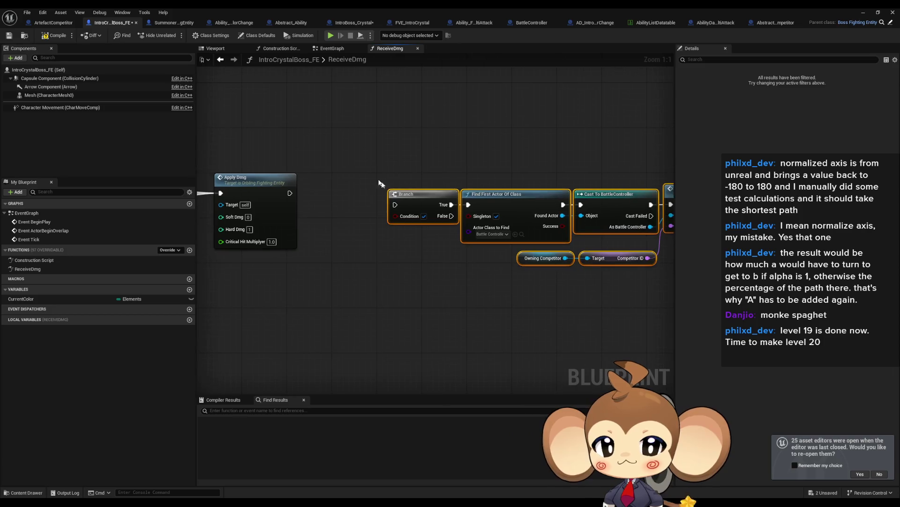
{"action": "mouse_move", "coordinate": [349, 221]}
{"action": "left_mouse_down"}
{"action": "mouse_move", "coordinate": [469, 227]}
{"action": "mouse_move", "coordinate": [444, 254]}
{"action": "left_mouse_up"}
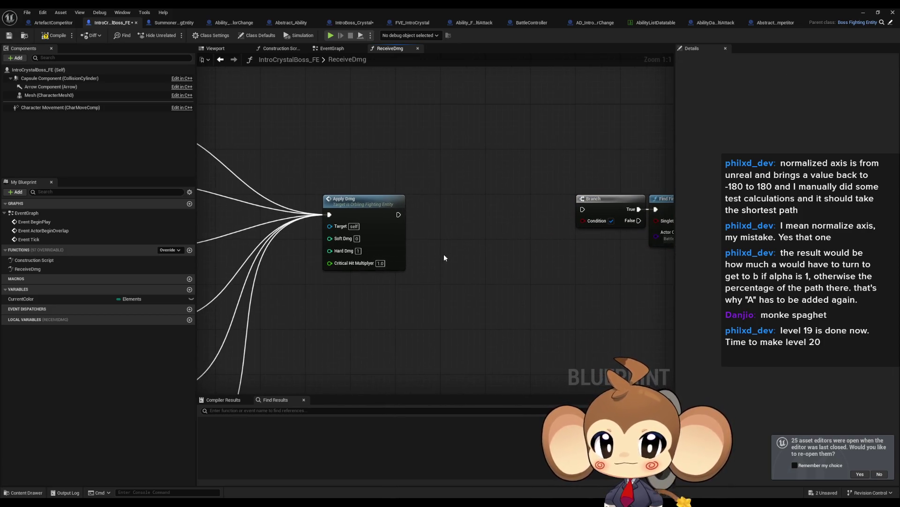
{"action": "left_click", "coordinate": [169, 25]}
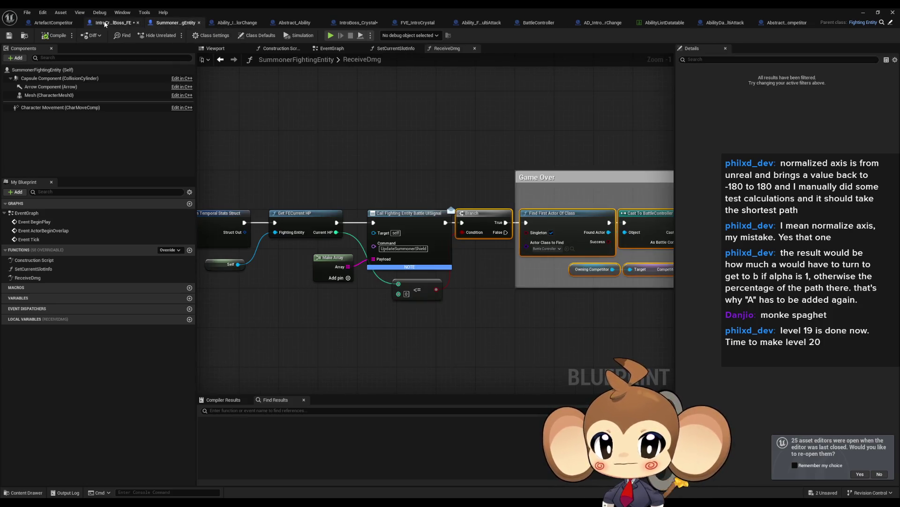
{"action": "scroll", "coordinate": [475, 240], "scroll_direction": "up", "scroll_amount": 1}
{"action": "left_click_drag", "start_coordinate": [301, 234], "coordinate": [351, 222]}
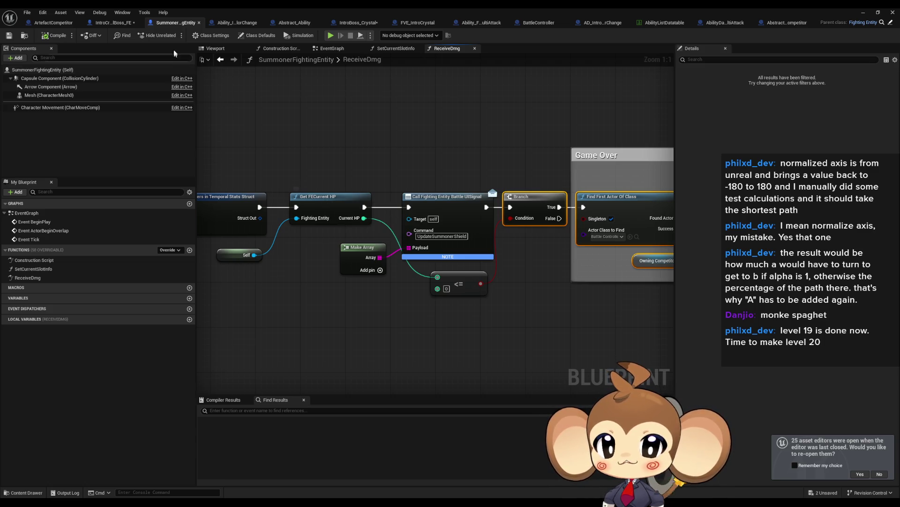
{"action": "left_click", "coordinate": [223, 24]}
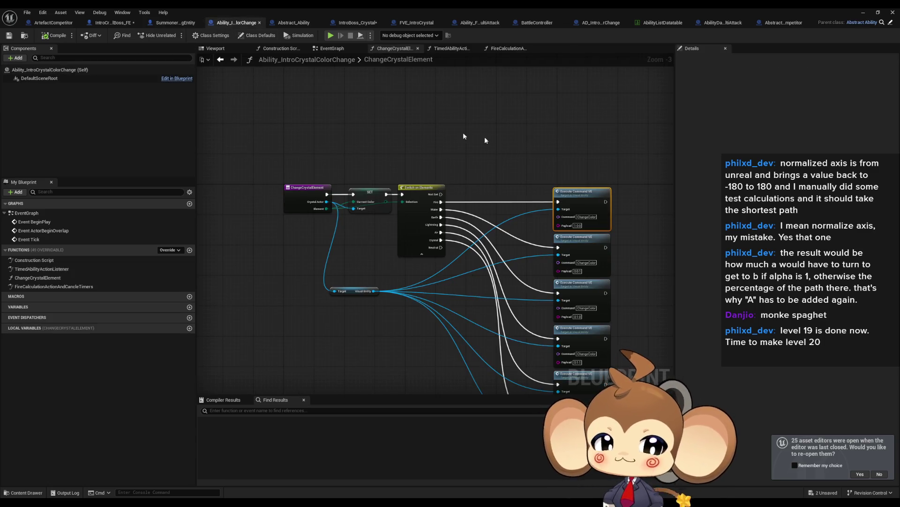
{"action": "left_click", "coordinate": [115, 22]}
- Add a Get FECurrent HP node and delete the stray Get Current Path Points node
{"action": "right_click", "coordinate": [472, 171]}
{"action": "type", "text": "get curr hp"}
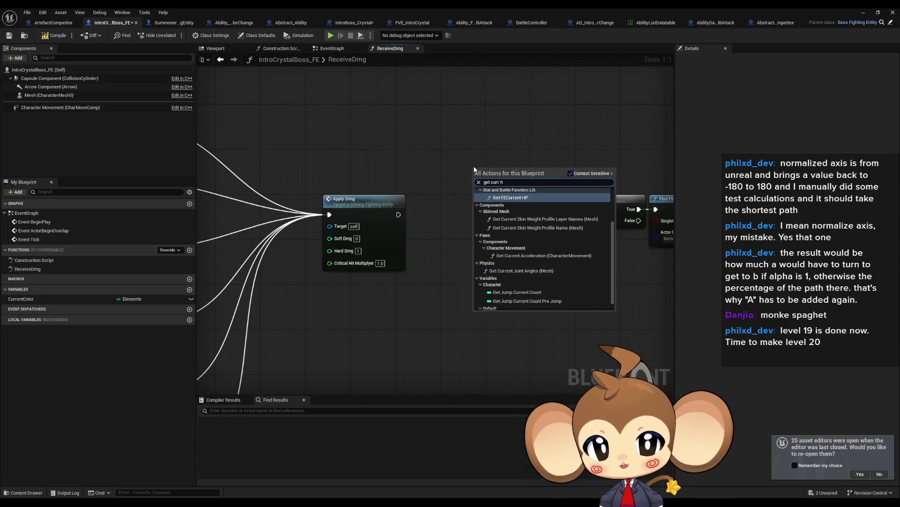
{"action": "key", "text": "Up"}
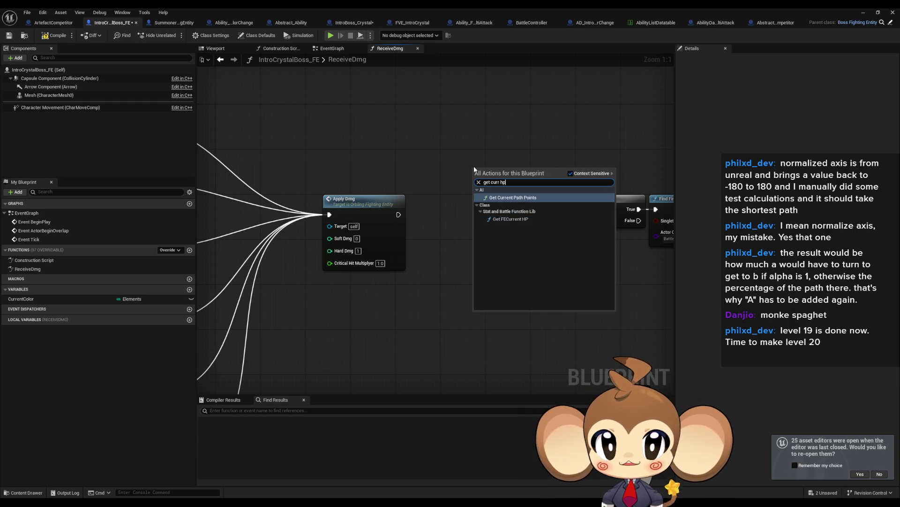
{"action": "key", "text": "Return"}
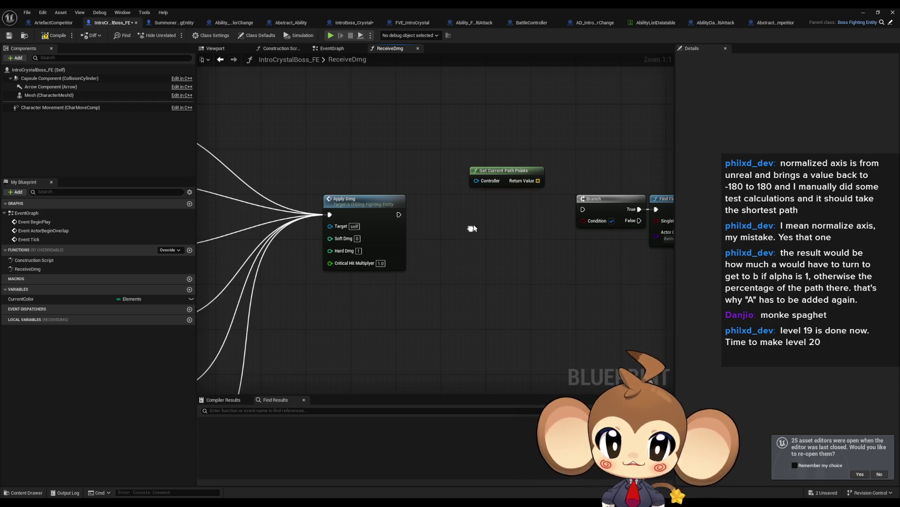
{"action": "right_click", "coordinate": [475, 225]}
{"action": "type", "text": "get cuu"}
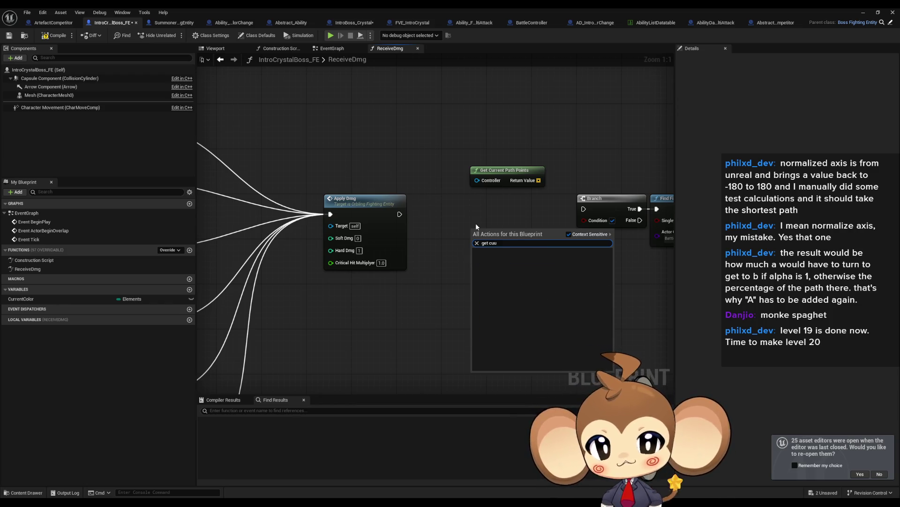
{"action": "key", "text": "BackSpace"}
{"action": "type", "text": "rrent hp"}
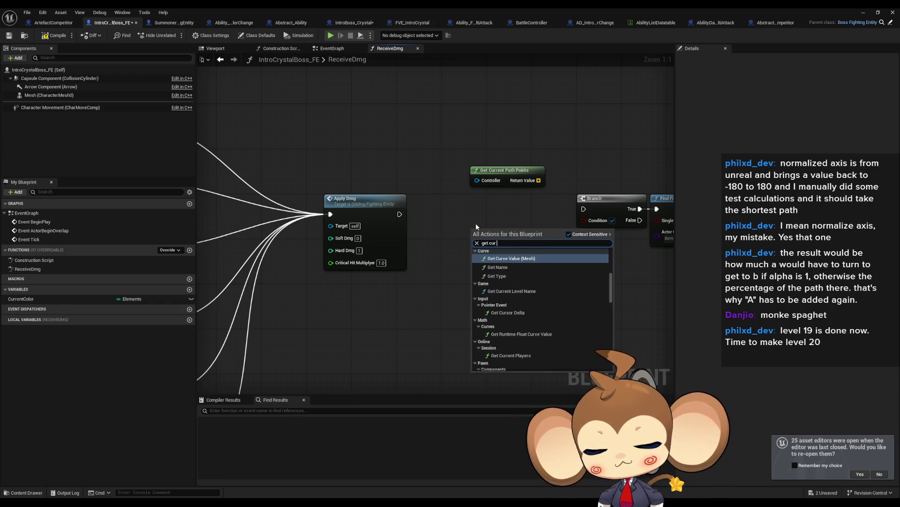
{"action": "key", "text": "Return"}
{"action": "left_click", "coordinate": [506, 174]}
{"action": "key", "text": "Delete"}
- Run Get FECurrent HP after Apply Dmg and feed Current HP <= 0 into the Branch Condition
{"action": "left_click_drag", "start_coordinate": [544, 253], "coordinate": [571, 264]}
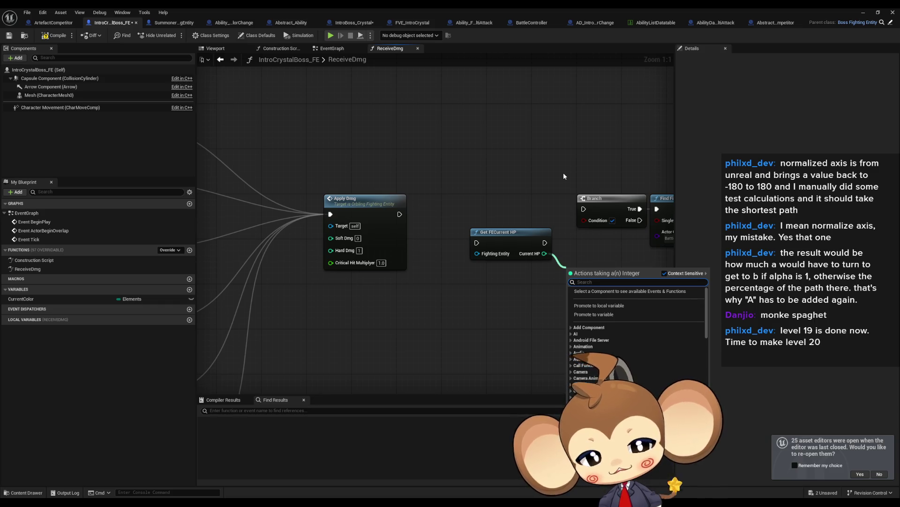
{"action": "type", "text": ">"}
{"action": "key", "text": "BackSpace"}
{"action": "type", "text": "<="}
{"action": "key", "text": "Return"}
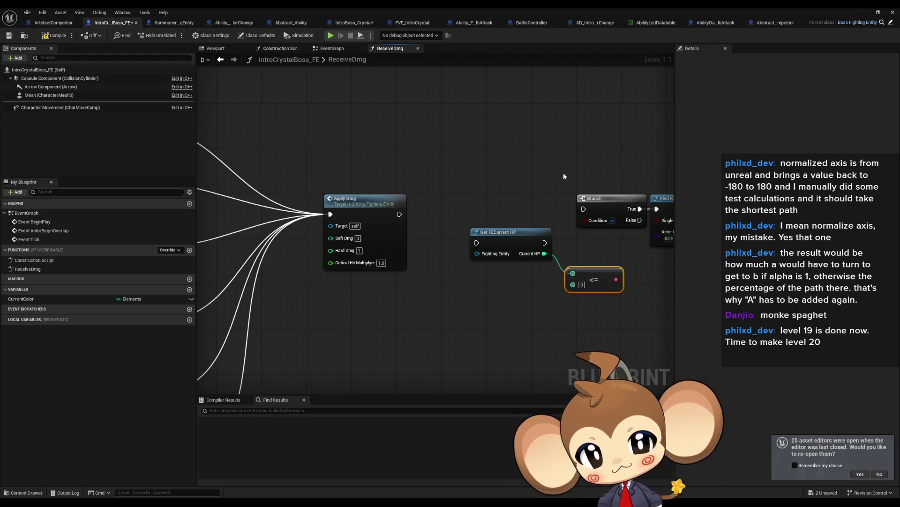
{"action": "mouse_move", "coordinate": [507, 231]}
{"action": "left_mouse_down"}
{"action": "mouse_move", "coordinate": [452, 218]}
{"action": "mouse_move", "coordinate": [453, 204]}
{"action": "left_mouse_up"}
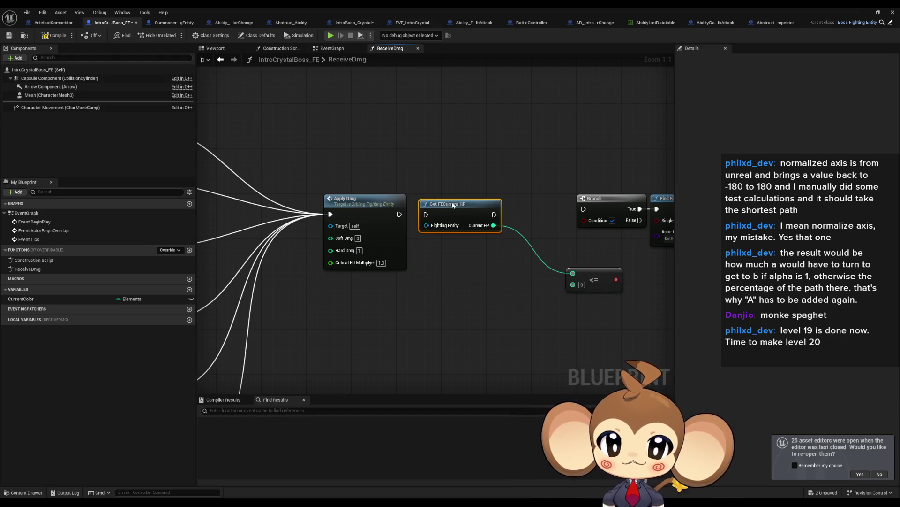
{"action": "left_click_drag", "start_coordinate": [403, 215], "coordinate": [400, 214]}
{"action": "mouse_move", "coordinate": [616, 279]}
{"action": "left_mouse_down"}
{"action": "mouse_move", "coordinate": [584, 220]}
{"action": "mouse_move", "coordinate": [521, 276]}
{"action": "left_mouse_up"}
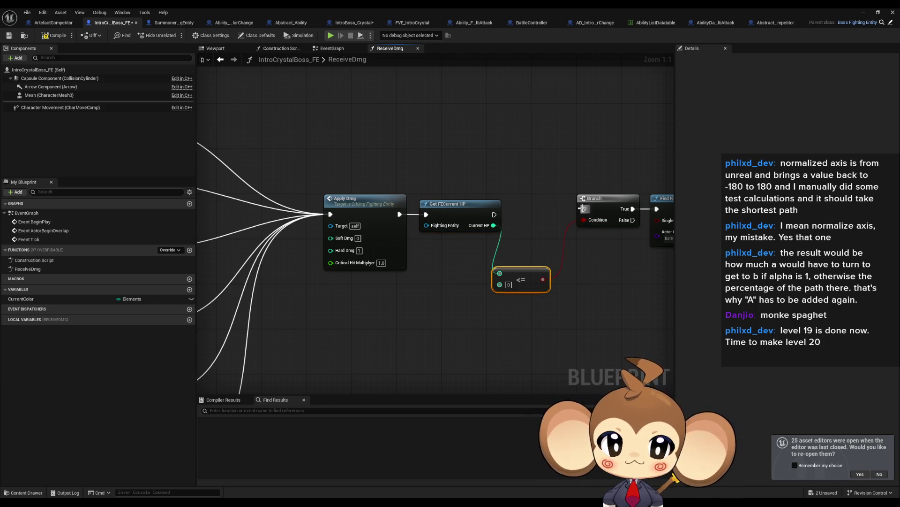
- Tidy the Branch chain and comparison node layout, then minimize the Blueprint editor
{"action": "left_click_drag", "start_coordinate": [583, 208], "coordinate": [366, 193]}
{"action": "scroll", "coordinate": [412, 167], "scroll_direction": "down", "scroll_amount": 1}
{"action": "scroll", "coordinate": [412, 167], "scroll_direction": "up", "scroll_amount": 1}
{"action": "left_click_drag", "start_coordinate": [315, 141], "coordinate": [569, 253]}
{"action": "left_click_drag", "start_coordinate": [359, 209], "coordinate": [299, 194]}
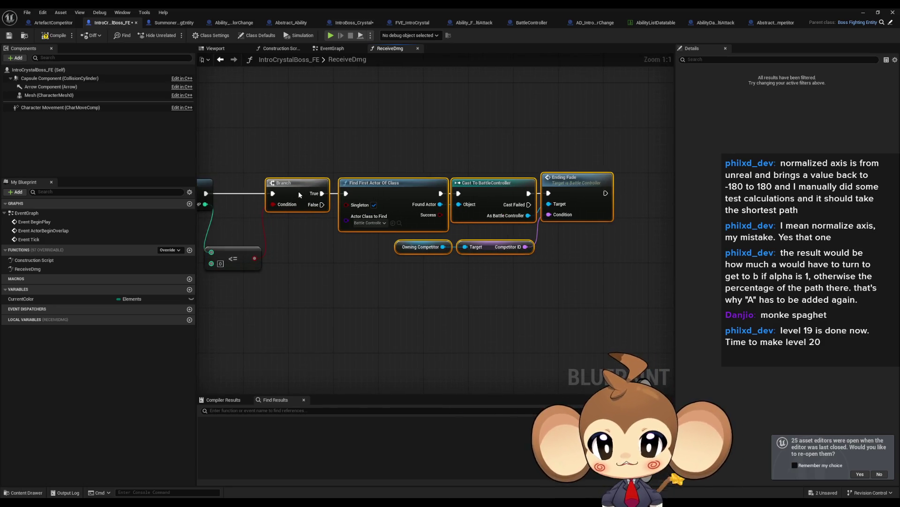
{"action": "left_click", "coordinate": [329, 271]}
{"action": "left_click_drag", "start_coordinate": [237, 250], "coordinate": [242, 237]}
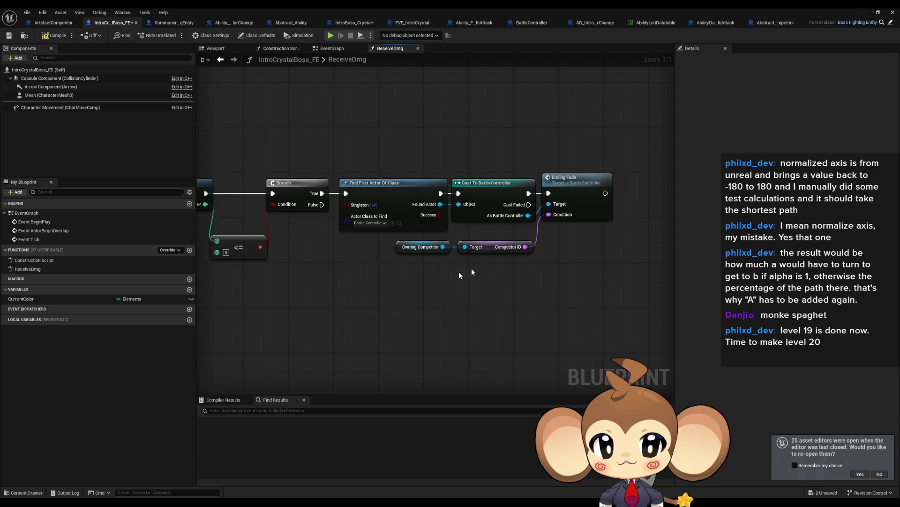
{"action": "left_click_drag", "start_coordinate": [543, 232], "coordinate": [514, 292]}
{"action": "left_click", "coordinate": [514, 286]}
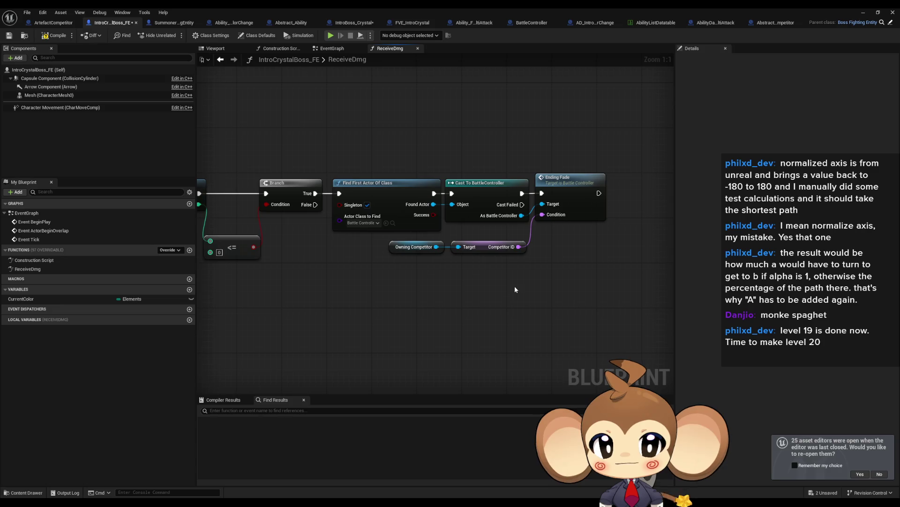
{"action": "scroll", "coordinate": [508, 286], "scroll_direction": "down", "scroll_amount": 7}
{"action": "left_click_drag", "start_coordinate": [509, 286], "coordinate": [617, 275]}
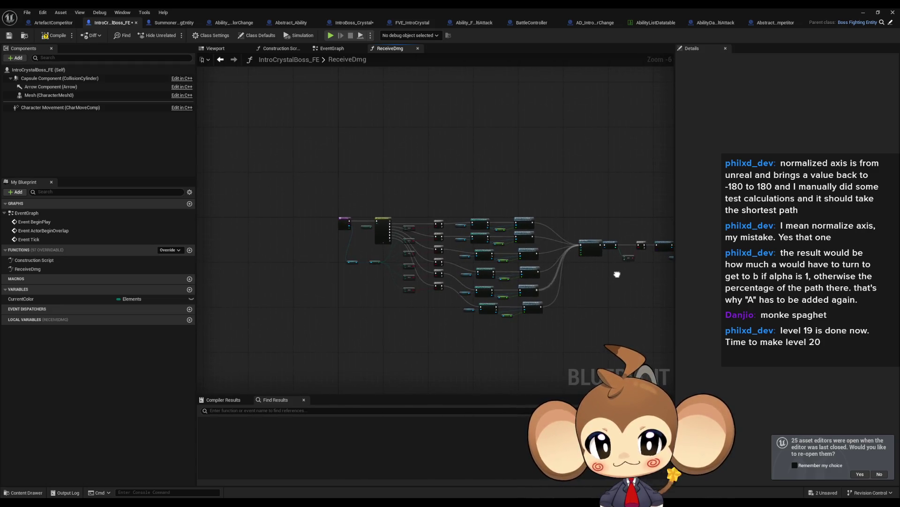
{"action": "left_click", "coordinate": [864, 13]}
- Test-play the level in the editor, then stop the session
{"action": "left_click", "coordinate": [173, 36]}
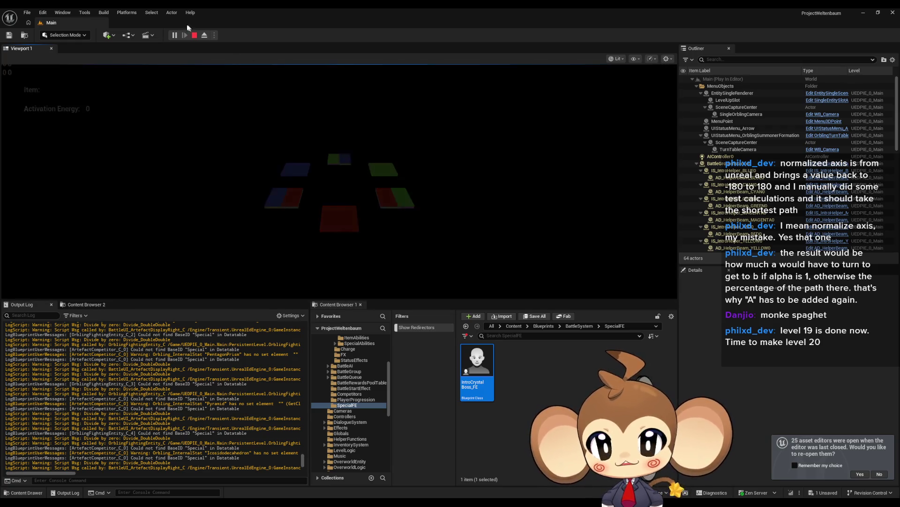
{"action": "left_click", "coordinate": [200, 38]}
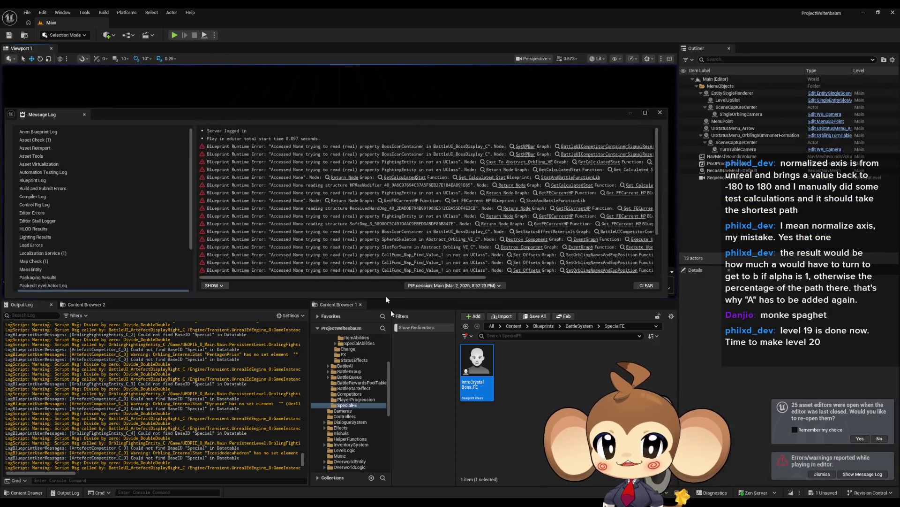
- Inspect Get FECurrent HP's Fighting Entity input and compare with SummonerFightingEntity's ReceiveDmg
{"action": "mouse_move", "coordinate": [375, 502]}
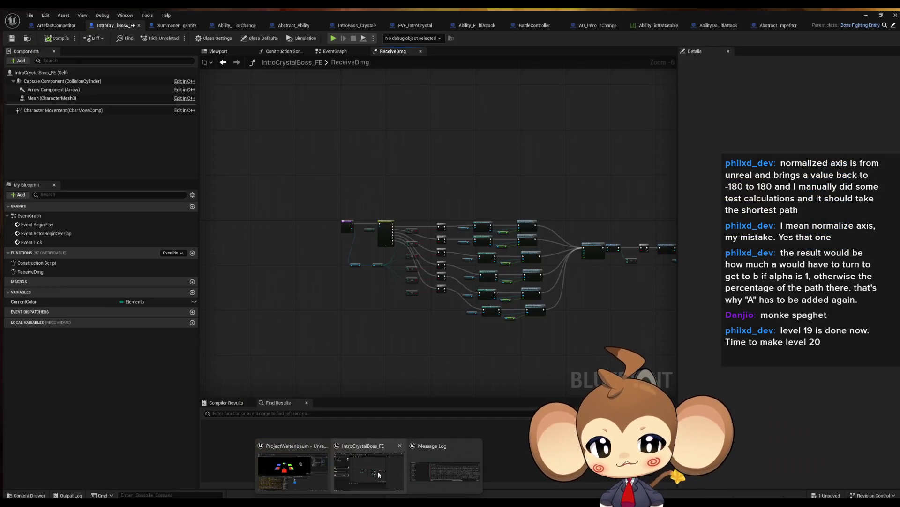
{"action": "left_click", "coordinate": [378, 471]}
{"action": "scroll", "coordinate": [370, 297], "scroll_direction": "up", "scroll_amount": 6}
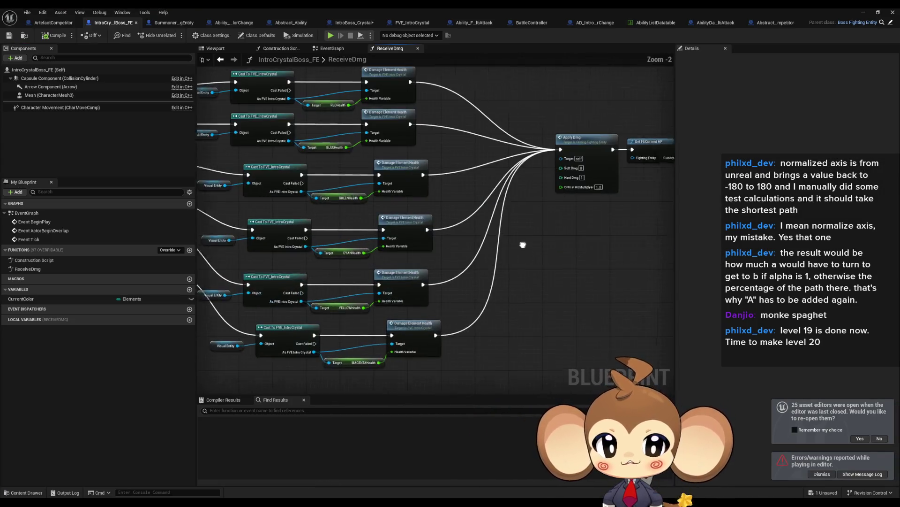
{"action": "left_click_drag", "start_coordinate": [410, 135], "coordinate": [427, 197]}
{"action": "left_click_drag", "start_coordinate": [436, 290], "coordinate": [408, 296]}
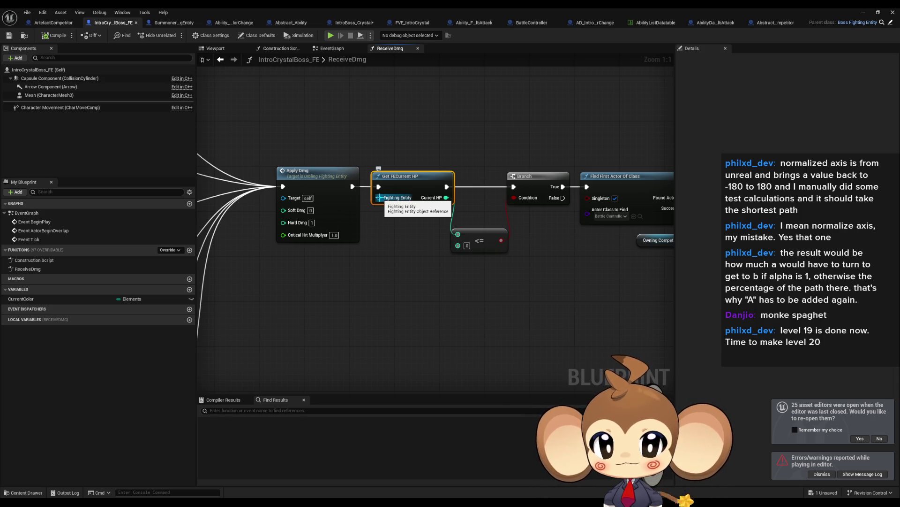
{"action": "left_click", "coordinate": [169, 23]}
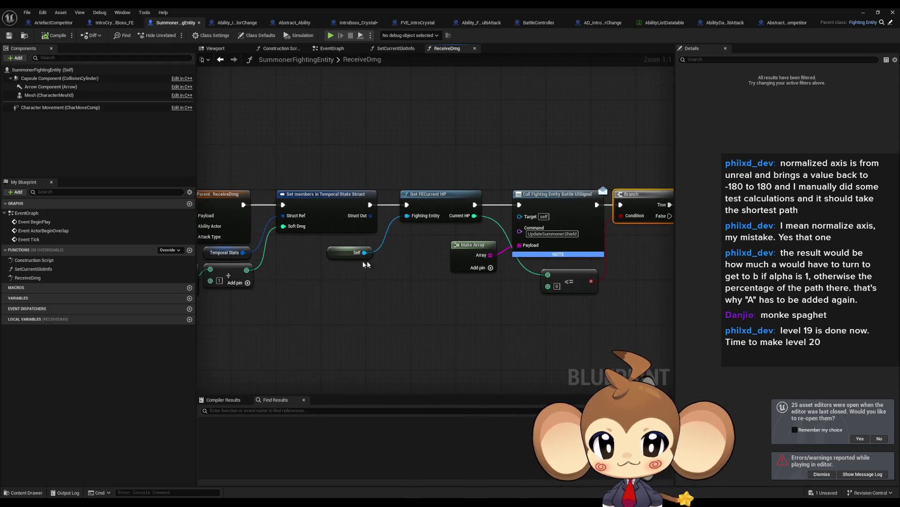
{"action": "left_click", "coordinate": [116, 23]}
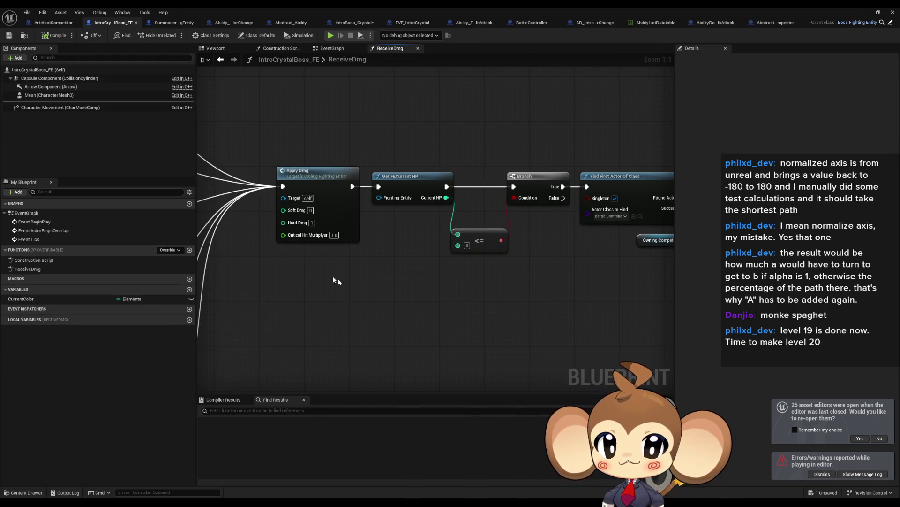
- Wire a Self node into Fighting Entity, minimize the editor, and start another play test
{"action": "left_click_drag", "start_coordinate": [325, 246], "coordinate": [379, 198]}
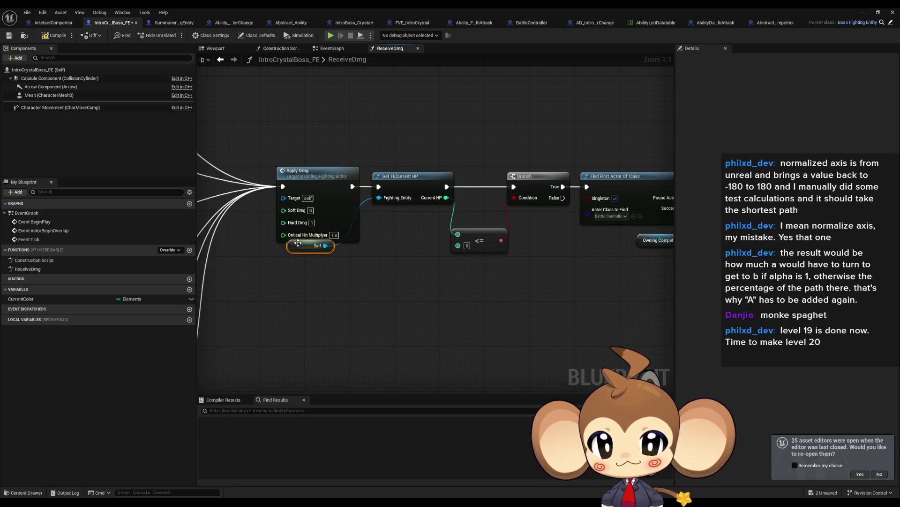
{"action": "left_click_drag", "start_coordinate": [298, 250], "coordinate": [314, 266]}
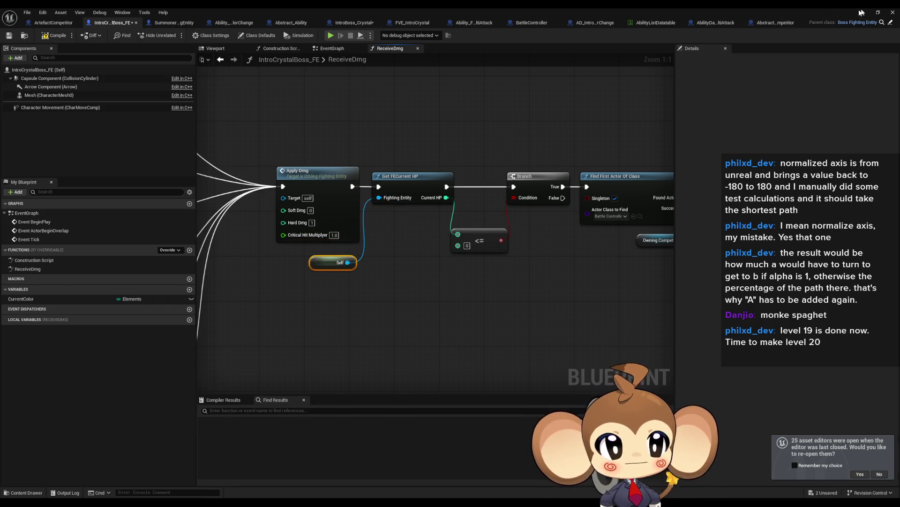
{"action": "left_click", "coordinate": [861, 12]}
{"action": "left_click", "coordinate": [173, 35]}
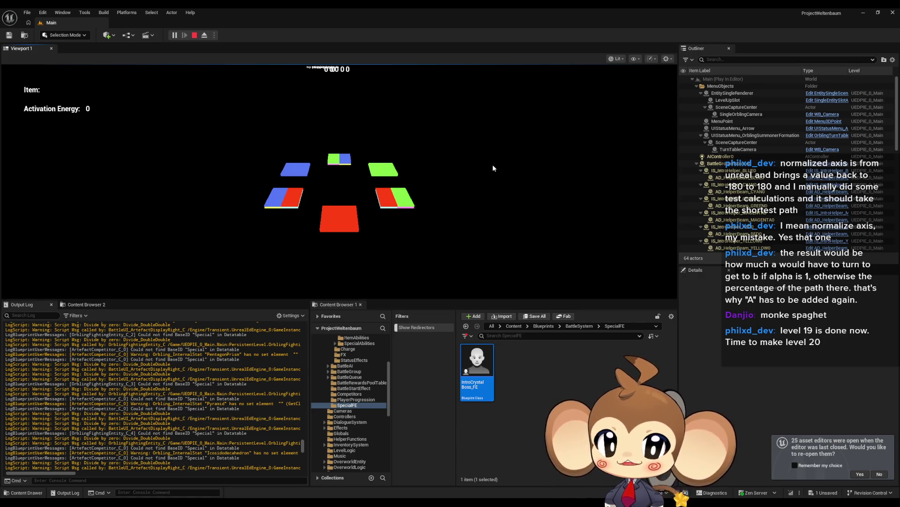
- Stop the play test and close the runtime-error Message Log
{"action": "left_click", "coordinate": [195, 35]}
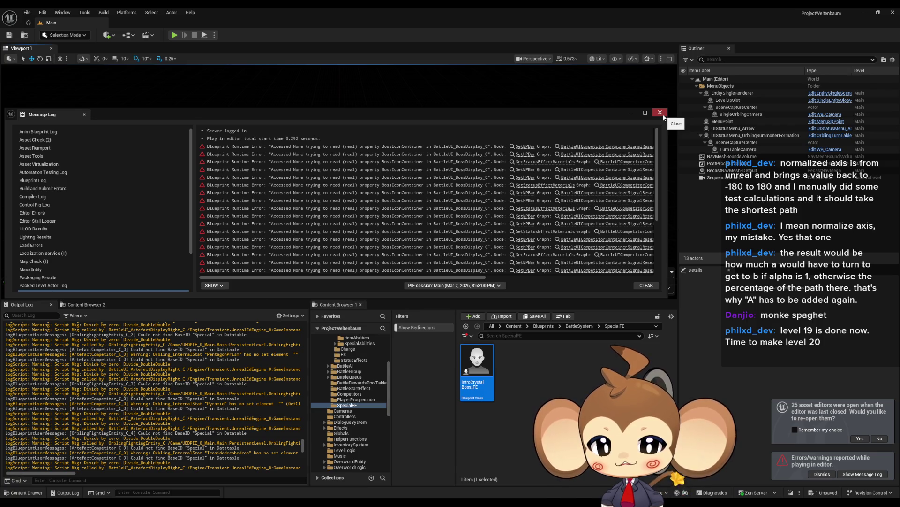
{"action": "left_click", "coordinate": [660, 113]}
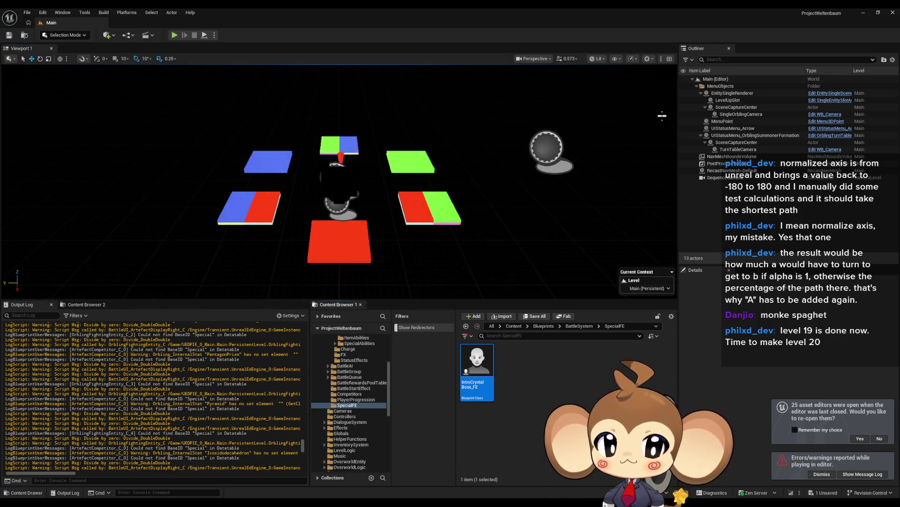
- Bring IntroCrystalBoss_FE forward, frame its full ReceiveDmg chain, then switch to BattleController
{"action": "mouse_move", "coordinate": [368, 502]}
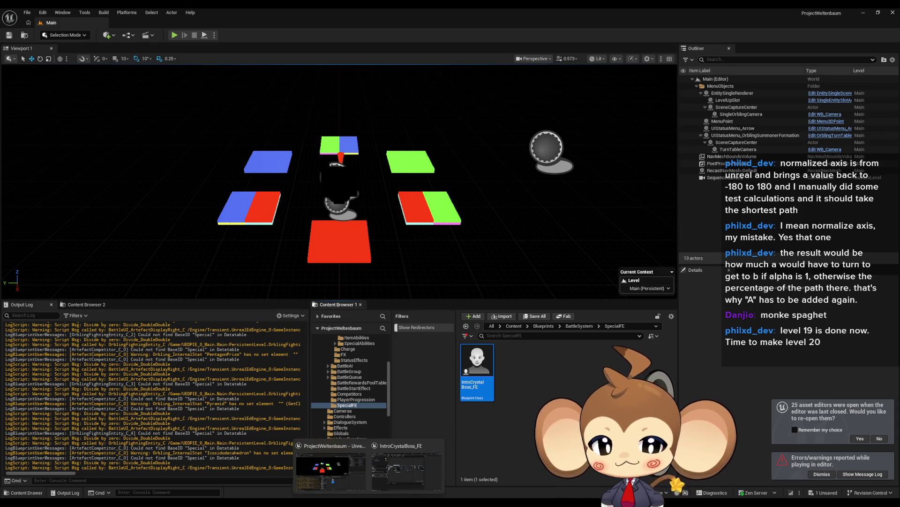
{"action": "left_click", "coordinate": [389, 485]}
{"action": "scroll", "coordinate": [467, 363], "scroll_direction": "down", "scroll_amount": 6}
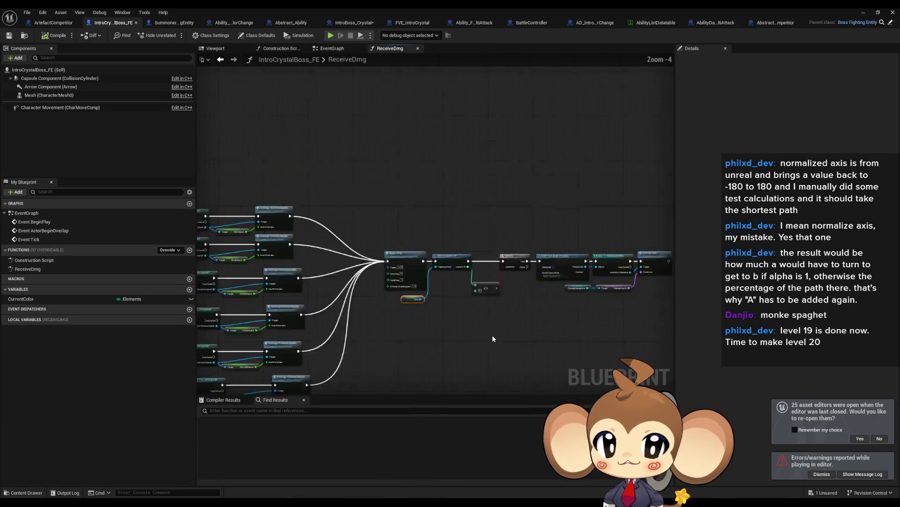
{"action": "mouse_move", "coordinate": [532, 255]}
{"action": "left_mouse_down"}
{"action": "mouse_move", "coordinate": [370, 271]}
{"action": "mouse_move", "coordinate": [438, 274]}
{"action": "left_mouse_up"}
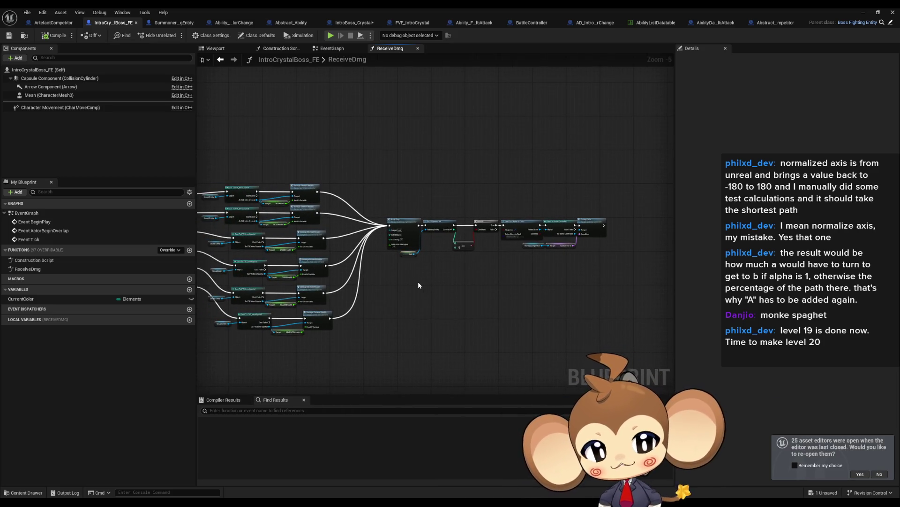
{"action": "left_click_drag", "start_coordinate": [418, 284], "coordinate": [492, 268]}
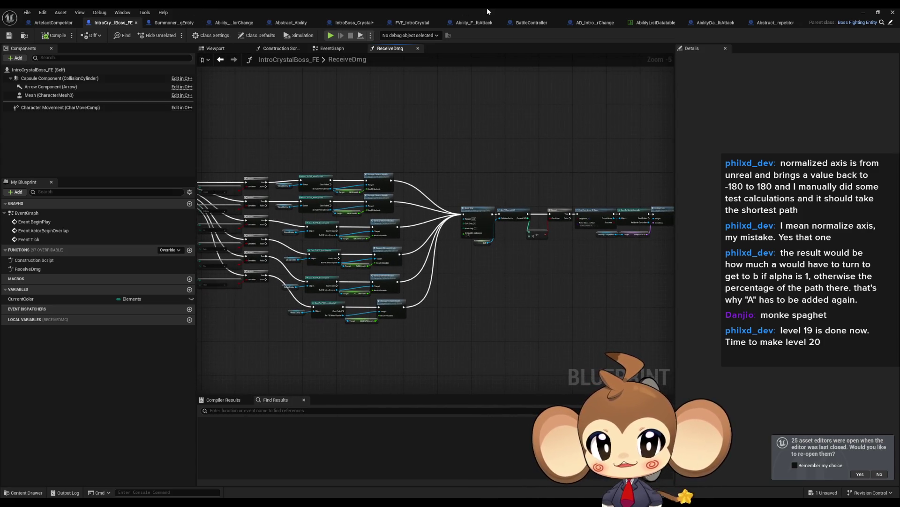
{"action": "left_click", "coordinate": [532, 22]}
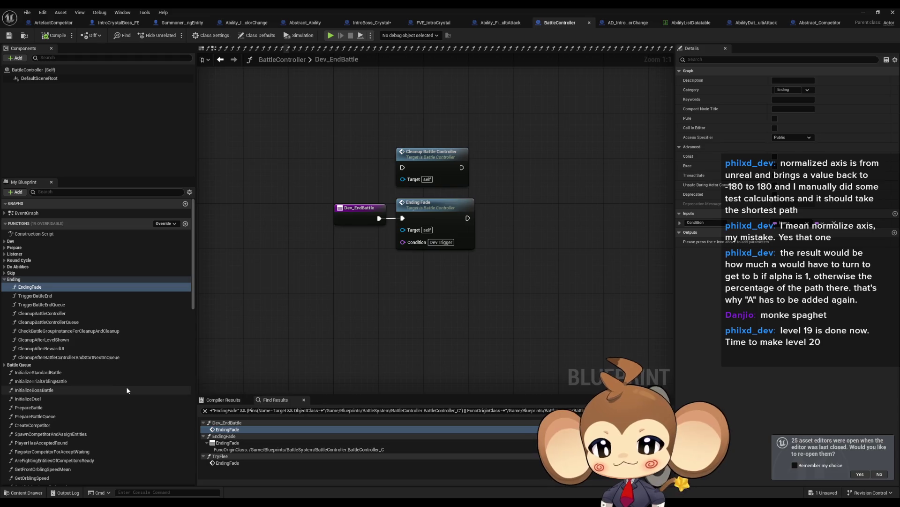
- Open BattleController's EndingFade graph and pan through its Branch, music, fade and cast nodes
{"action": "scroll", "coordinate": [91, 364], "scroll_direction": "down", "scroll_amount": 5}
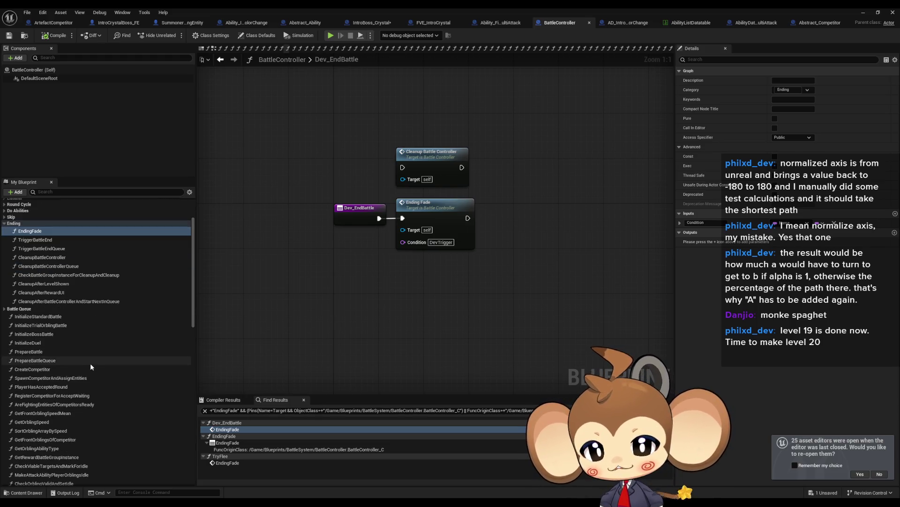
{"action": "scroll", "coordinate": [87, 363], "scroll_direction": "up", "scroll_amount": 4}
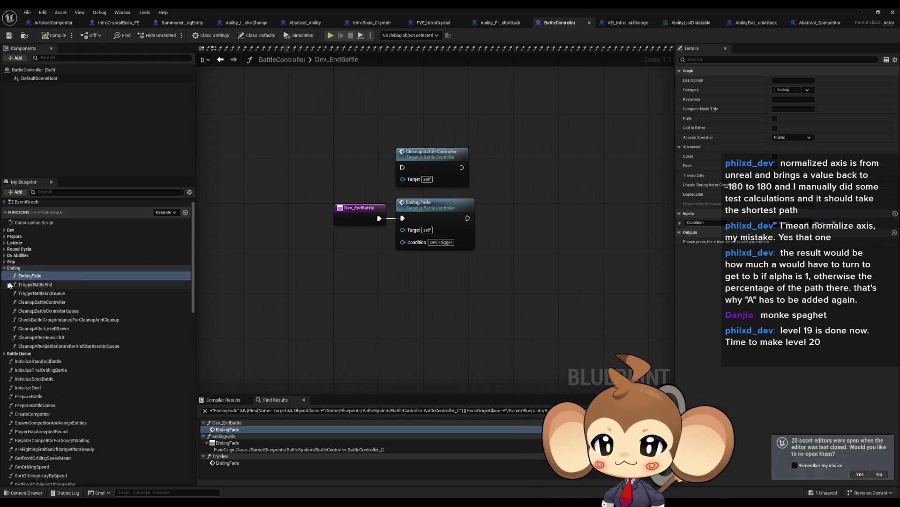
{"action": "double_click", "coordinate": [50, 275]}
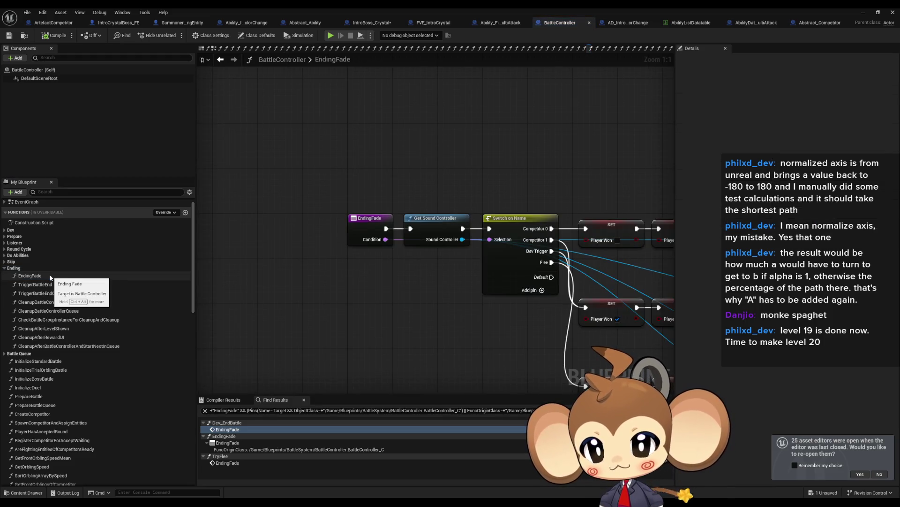
{"action": "left_click", "coordinate": [222, 59]}
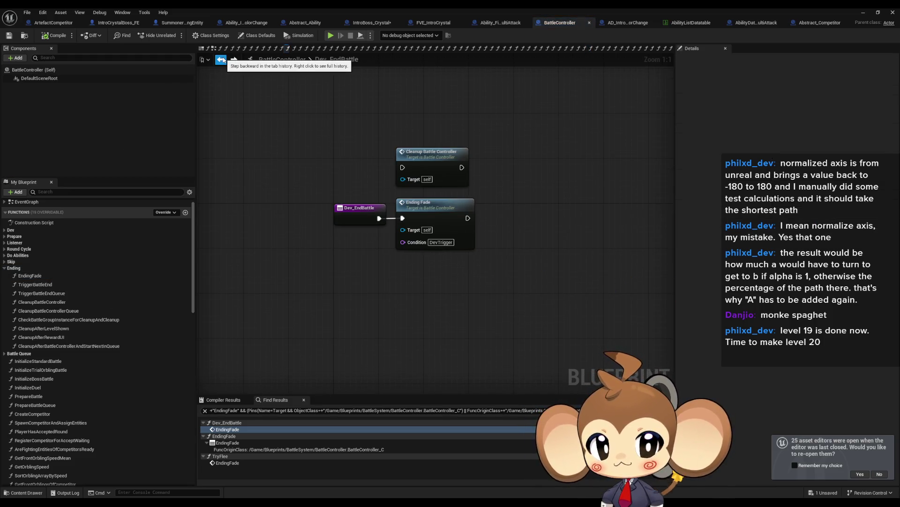
{"action": "left_click", "coordinate": [232, 60]}
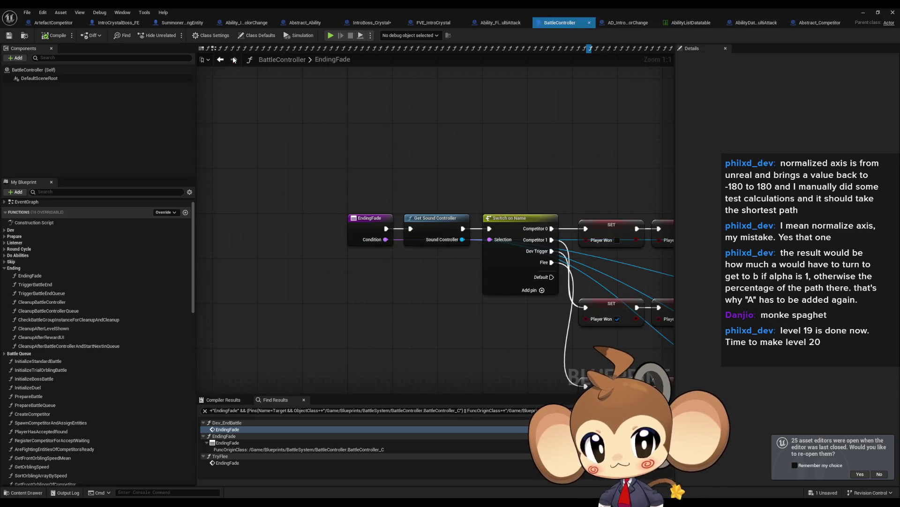
{"action": "scroll", "coordinate": [373, 289], "scroll_direction": "up", "scroll_amount": 5}
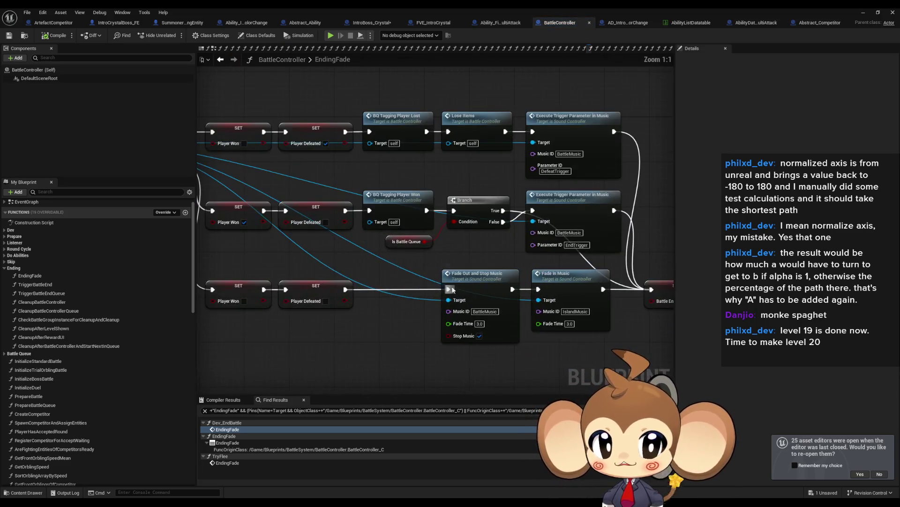
{"action": "left_click_drag", "start_coordinate": [568, 235], "coordinate": [331, 209]}
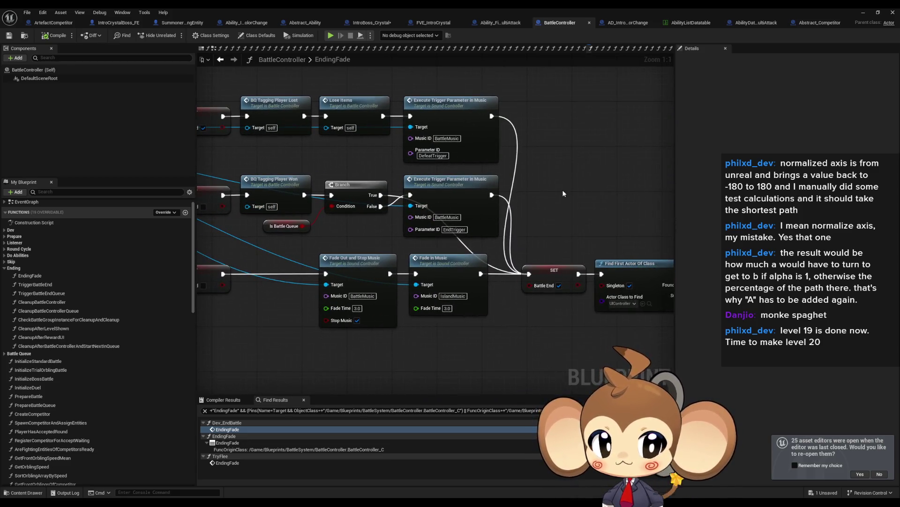
{"action": "left_click_drag", "start_coordinate": [563, 193], "coordinate": [353, 200]}
{"action": "mouse_move", "coordinate": [495, 360]}
{"action": "left_mouse_down"}
{"action": "mouse_move", "coordinate": [466, 314]}
{"action": "mouse_move", "coordinate": [337, 279]}
{"action": "mouse_move", "coordinate": [197, 268]}
{"action": "left_mouse_up"}
{"action": "scroll", "coordinate": [475, 234], "scroll_direction": "down", "scroll_amount": 3}
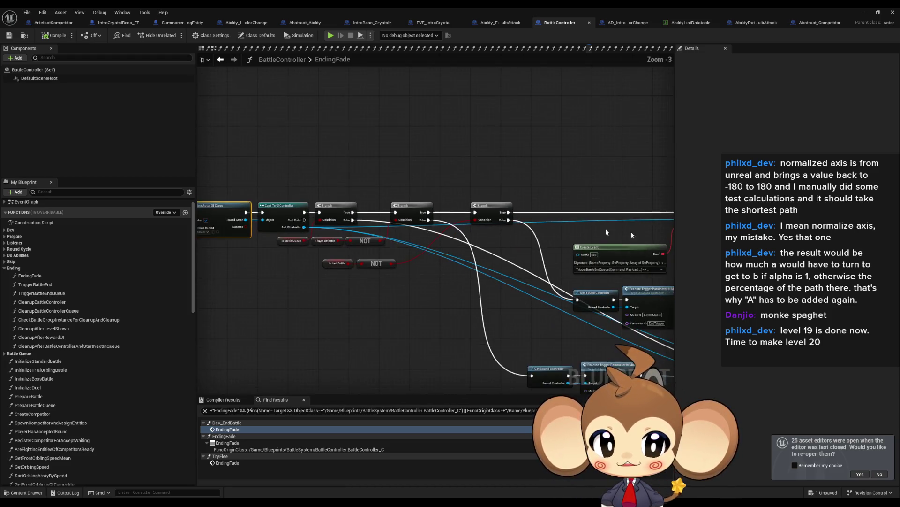
{"action": "scroll", "coordinate": [358, 190], "scroll_direction": "up", "scroll_amount": 3}
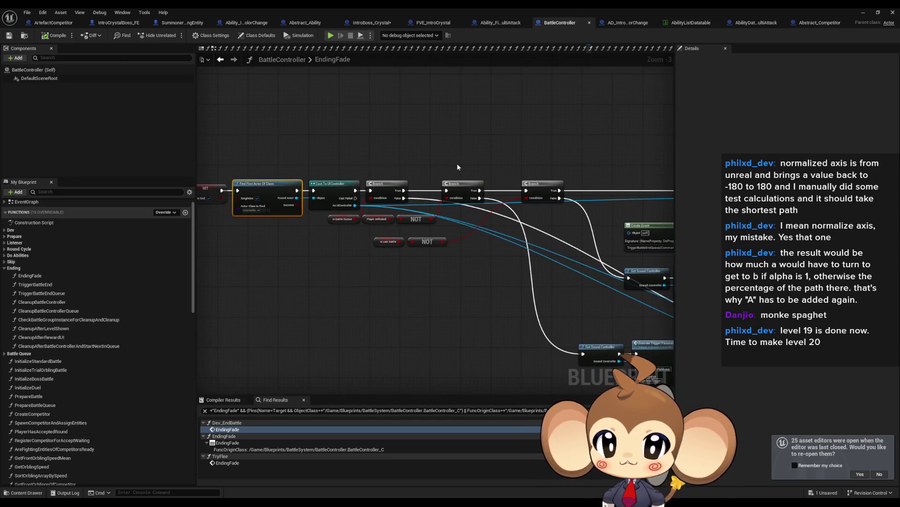
- Inspect the Is Battle Queue, Is Last Battle, Fade to Color and bound Create Event nodes
{"action": "left_click", "coordinate": [341, 218]}
{"action": "left_click", "coordinate": [403, 250]}
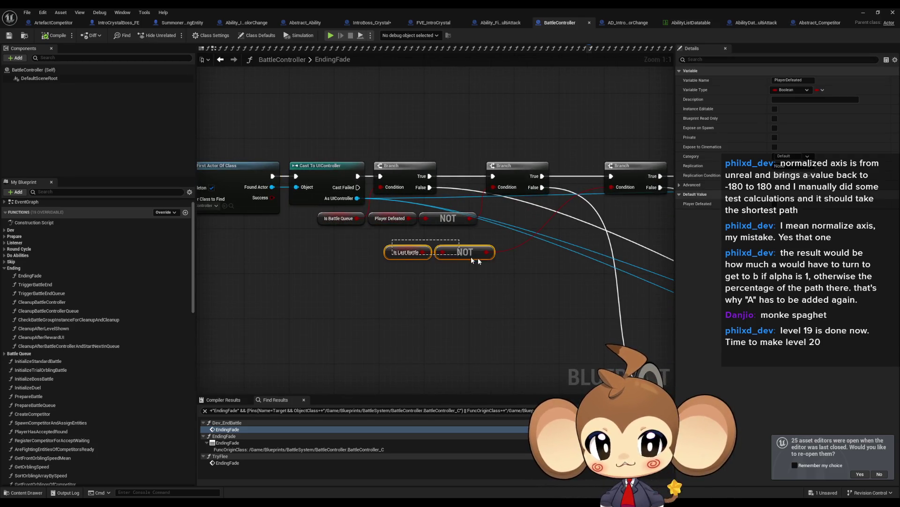
{"action": "left_click_drag", "start_coordinate": [567, 249], "coordinate": [302, 239]}
{"action": "scroll", "coordinate": [302, 240], "scroll_direction": "down", "scroll_amount": 1}
{"action": "left_click_drag", "start_coordinate": [383, 238], "coordinate": [376, 186]}
{"action": "mouse_move", "coordinate": [567, 292]}
{"action": "left_mouse_down"}
{"action": "mouse_move", "coordinate": [500, 280]}
{"action": "mouse_move", "coordinate": [425, 207]}
{"action": "mouse_move", "coordinate": [365, 185]}
{"action": "left_mouse_up"}
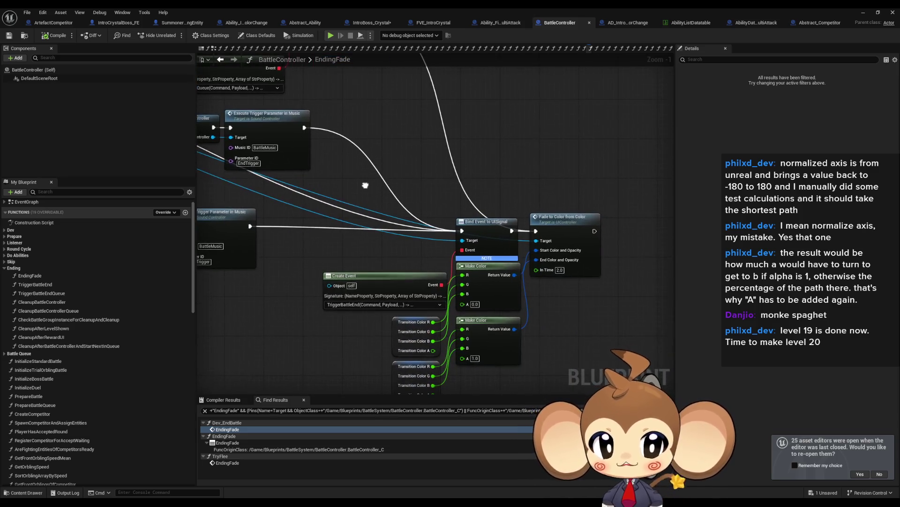
{"action": "left_click", "coordinate": [599, 260]}
{"action": "left_click", "coordinate": [370, 288]}
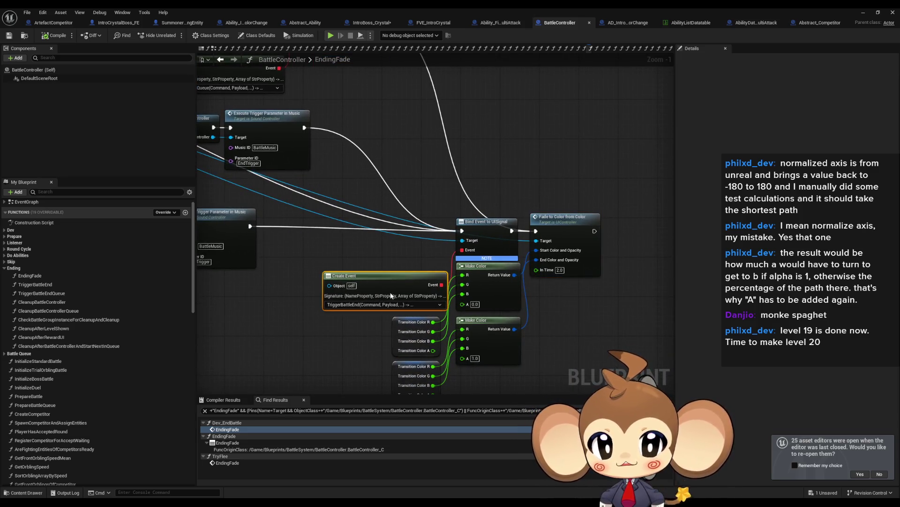
- Open TriggerBattleEnd and inspect its Find First Actor, input-mode and Cast To UIController nodes
{"action": "double_click", "coordinate": [48, 286]}
{"action": "left_click_drag", "start_coordinate": [507, 291], "coordinate": [365, 290]}
{"action": "mouse_move", "coordinate": [357, 161]}
{"action": "left_mouse_down"}
{"action": "mouse_move", "coordinate": [478, 267]}
{"action": "mouse_move", "coordinate": [660, 262]}
{"action": "left_mouse_up"}
{"action": "mouse_move", "coordinate": [611, 263]}
{"action": "left_mouse_down"}
{"action": "mouse_move", "coordinate": [458, 269]}
{"action": "mouse_move", "coordinate": [374, 258]}
{"action": "left_mouse_up"}
{"action": "left_click", "coordinate": [432, 265]}
{"action": "left_click", "coordinate": [500, 200]}
{"action": "mouse_move", "coordinate": [541, 194]}
{"action": "left_mouse_down"}
{"action": "mouse_move", "coordinate": [454, 178]}
{"action": "mouse_move", "coordinate": [330, 184]}
{"action": "left_mouse_up"}
{"action": "left_click", "coordinate": [350, 201]}
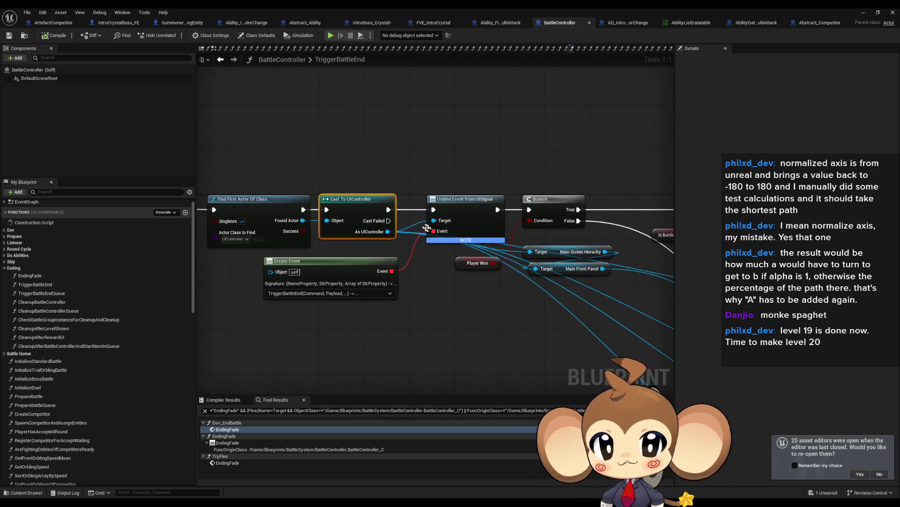
{"action": "scroll", "coordinate": [427, 228], "scroll_direction": "down", "scroll_amount": 2}
{"action": "mouse_move", "coordinate": [605, 295]}
{"action": "left_mouse_down"}
{"action": "mouse_move", "coordinate": [450, 239]}
{"action": "mouse_move", "coordinate": [210, 200]}
{"action": "left_mouse_up"}
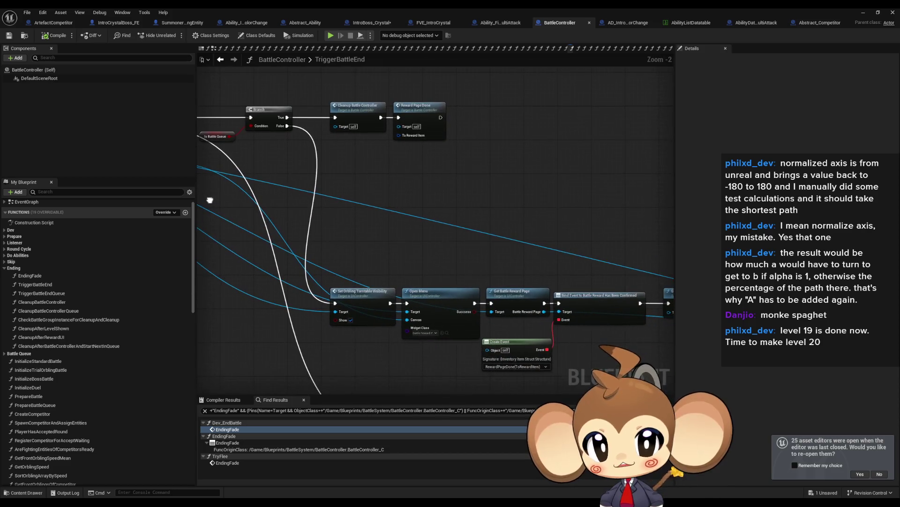
{"action": "left_click_drag", "start_coordinate": [348, 78], "coordinate": [467, 146]}
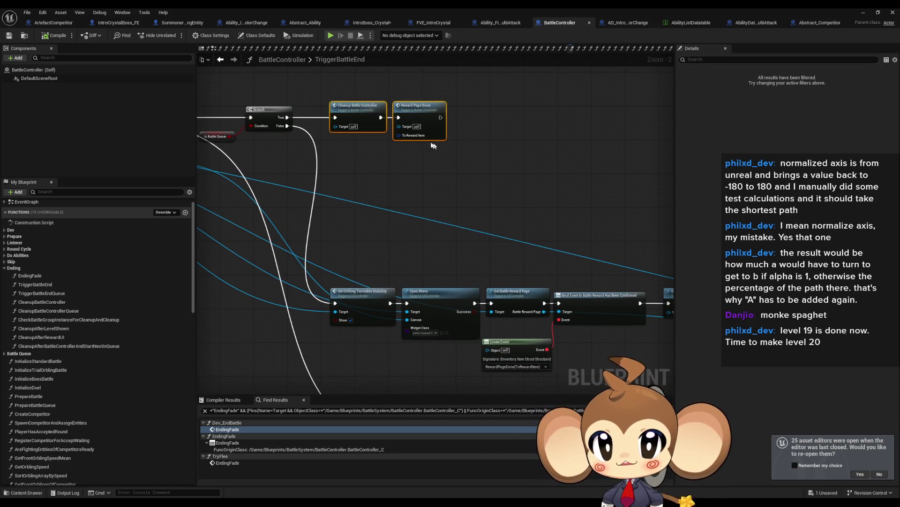
{"action": "scroll", "coordinate": [378, 183], "scroll_direction": "up", "scroll_amount": 2}
{"action": "left_click", "coordinate": [383, 170]}
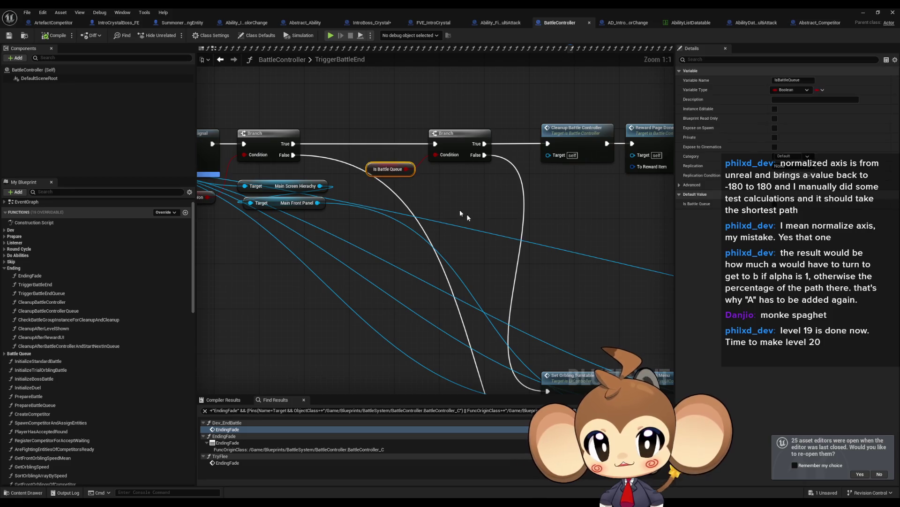
{"action": "mouse_move", "coordinate": [544, 254]}
{"action": "left_mouse_down"}
{"action": "mouse_move", "coordinate": [507, 254]}
{"action": "mouse_move", "coordinate": [505, 239]}
{"action": "mouse_move", "coordinate": [539, 244]}
{"action": "mouse_move", "coordinate": [469, 187]}
{"action": "mouse_move", "coordinate": [425, 103]}
{"action": "mouse_move", "coordinate": [394, 107]}
{"action": "mouse_move", "coordinate": [499, 178]}
{"action": "left_mouse_up"}
{"action": "left_click", "coordinate": [432, 253]}
{"action": "mouse_move", "coordinate": [466, 304]}
{"action": "left_mouse_down"}
{"action": "mouse_move", "coordinate": [382, 276]}
{"action": "mouse_move", "coordinate": [378, 206]}
{"action": "mouse_move", "coordinate": [350, 209]}
{"action": "mouse_move", "coordinate": [322, 258]}
{"action": "mouse_move", "coordinate": [323, 232]}
{"action": "mouse_move", "coordinate": [322, 257]}
{"action": "mouse_move", "coordinate": [266, 253]}
{"action": "left_mouse_up"}
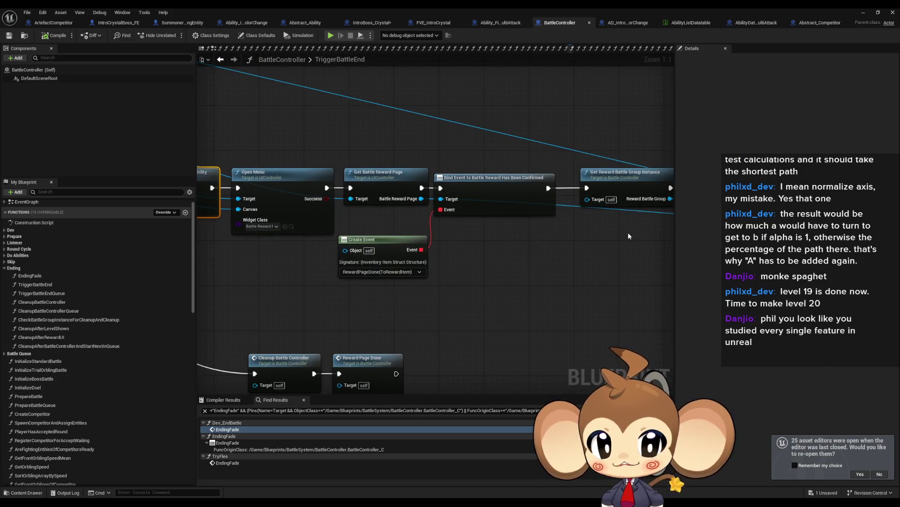
{"action": "mouse_move", "coordinate": [316, 328]}
{"action": "left_mouse_down"}
{"action": "mouse_move", "coordinate": [379, 299]}
{"action": "mouse_move", "coordinate": [384, 260]}
{"action": "mouse_move", "coordinate": [536, 367]}
{"action": "mouse_move", "coordinate": [446, 304]}
{"action": "mouse_move", "coordinate": [343, 212]}
{"action": "left_mouse_up"}
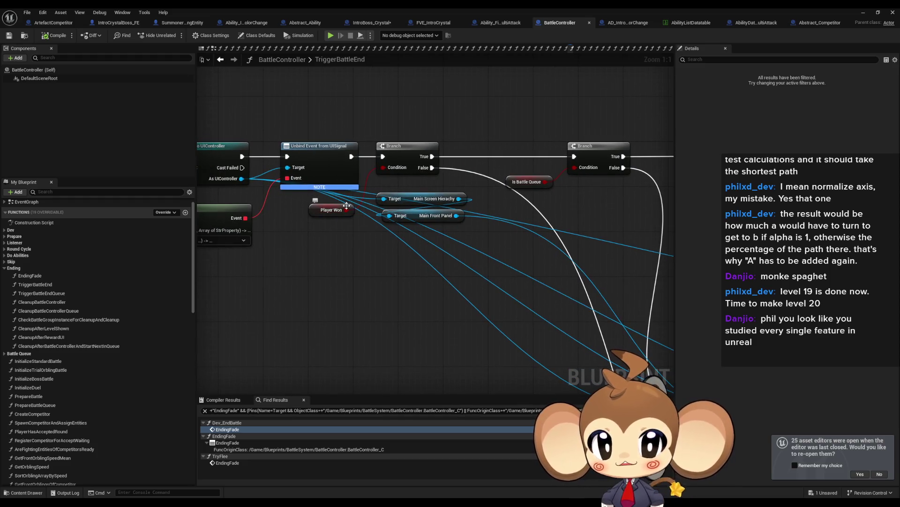
{"action": "left_click_drag", "start_coordinate": [549, 317], "coordinate": [515, 239]}
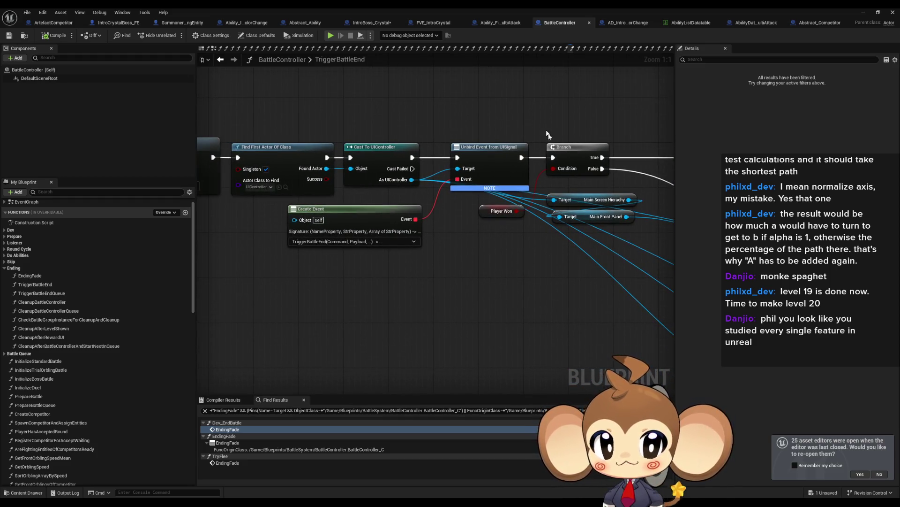
{"action": "left_click_drag", "start_coordinate": [553, 130], "coordinate": [375, 130]}
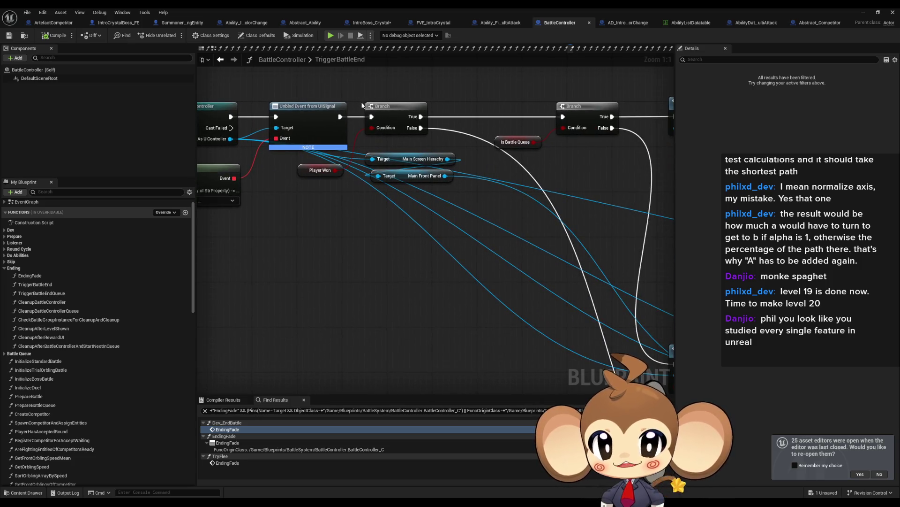
{"action": "scroll", "coordinate": [537, 218], "scroll_direction": "down", "scroll_amount": 2}
{"action": "left_click_drag", "start_coordinate": [538, 218], "coordinate": [386, 251]}
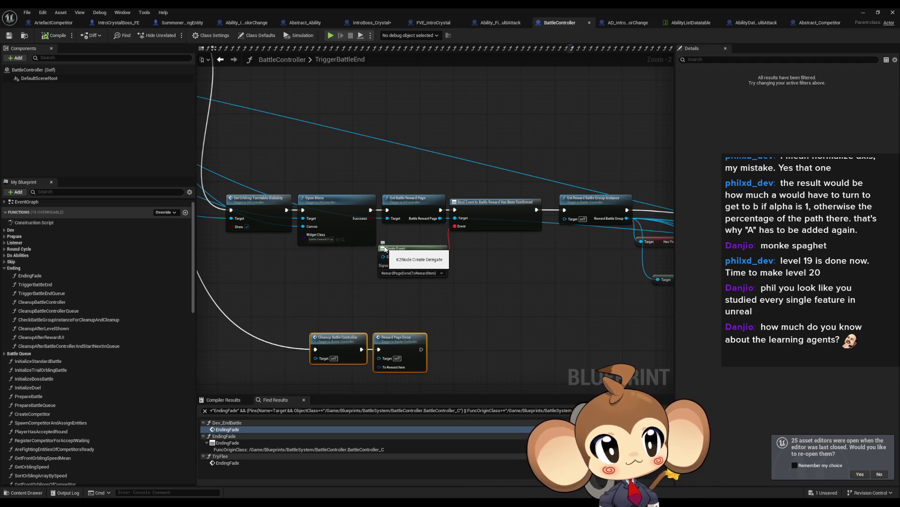
{"action": "scroll", "coordinate": [563, 236], "scroll_direction": "up", "scroll_amount": 2}
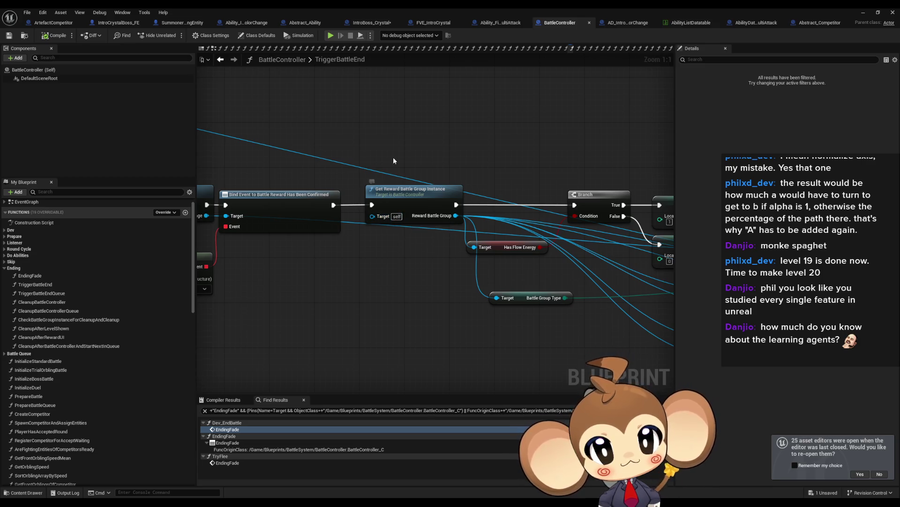
{"action": "left_click", "coordinate": [412, 191]}
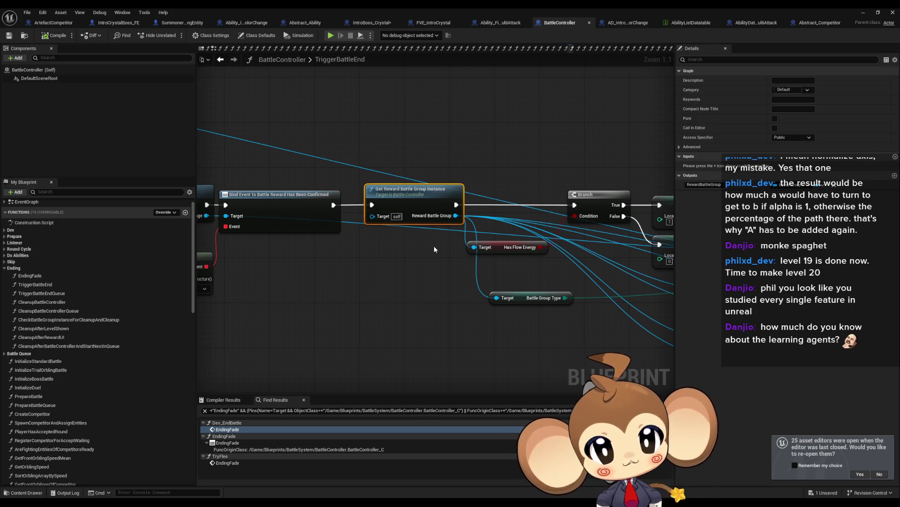
{"action": "left_click_drag", "start_coordinate": [434, 249], "coordinate": [204, 231]}
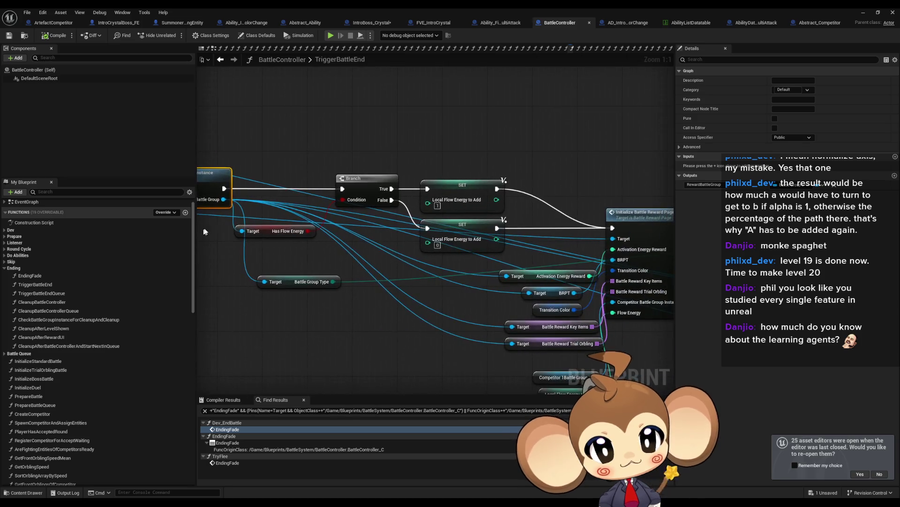
{"action": "left_click_drag", "start_coordinate": [494, 216], "coordinate": [195, 213]}
{"action": "left_click_drag", "start_coordinate": [448, 211], "coordinate": [197, 177]}
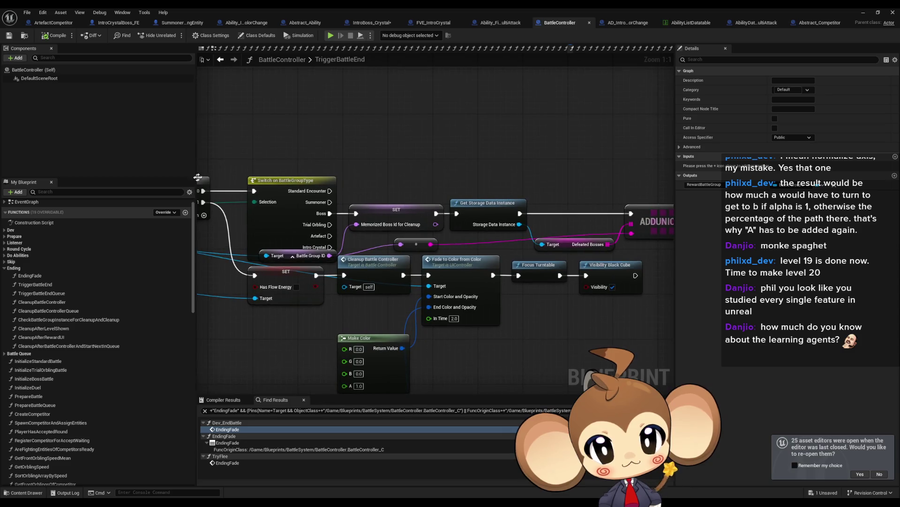
{"action": "left_click_drag", "start_coordinate": [403, 167], "coordinate": [281, 169]}
{"action": "scroll", "coordinate": [341, 243], "scroll_direction": "down", "scroll_amount": 4}
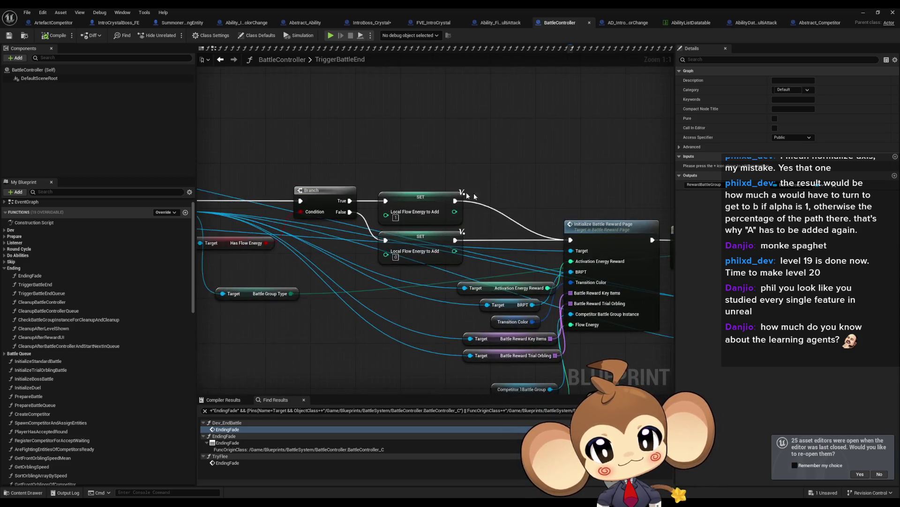
{"action": "scroll", "coordinate": [341, 243], "scroll_direction": "up", "scroll_amount": 4}
{"action": "mouse_move", "coordinate": [486, 247]}
{"action": "left_mouse_down"}
{"action": "mouse_move", "coordinate": [432, 306]}
{"action": "mouse_move", "coordinate": [708, 307]}
{"action": "mouse_move", "coordinate": [373, 275]}
{"action": "mouse_move", "coordinate": [383, 302]}
{"action": "left_mouse_up"}
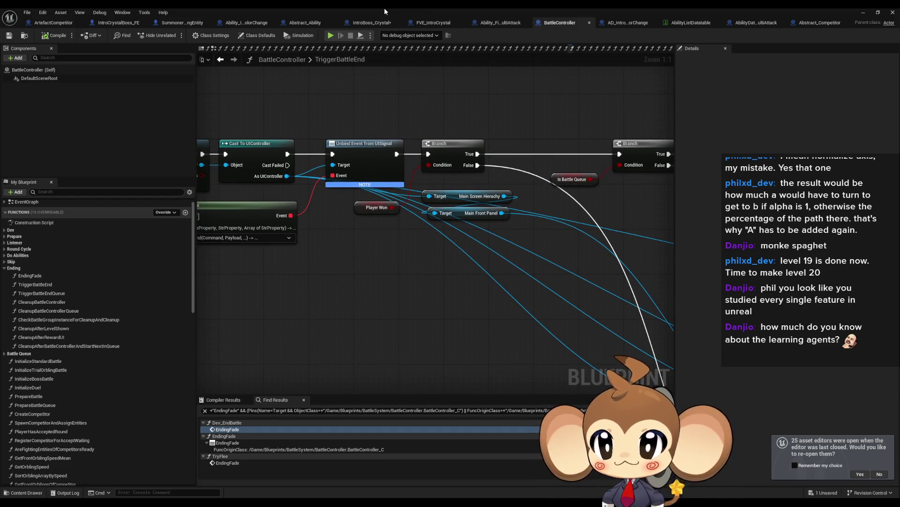
- Go to Blueprints > VisualEntity > SpecialBases in the Content Browser and open FVE_IntroCrystal
{"action": "double_click", "coordinate": [385, 8]}
{"action": "scroll", "coordinate": [520, 422], "scroll_direction": "down", "scroll_amount": 5}
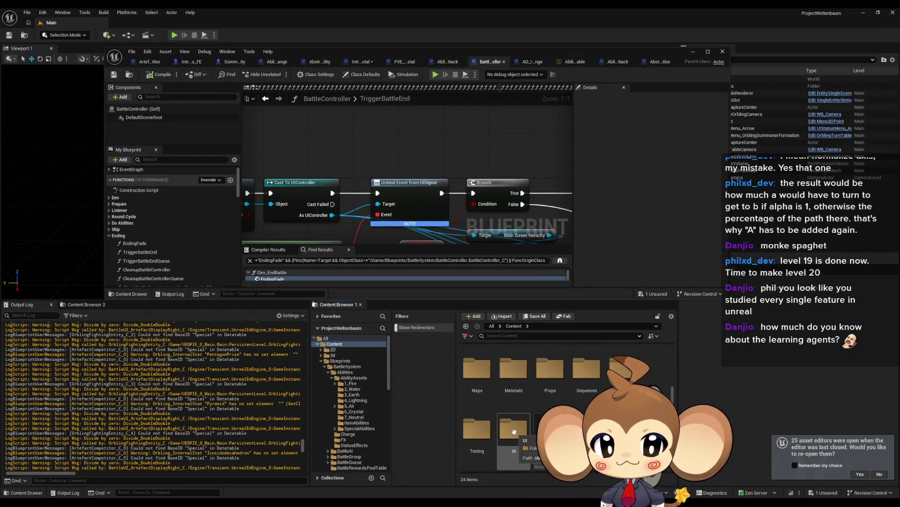
{"action": "scroll", "coordinate": [523, 385], "scroll_direction": "up", "scroll_amount": 5}
{"action": "double_click", "coordinate": [549, 363]}
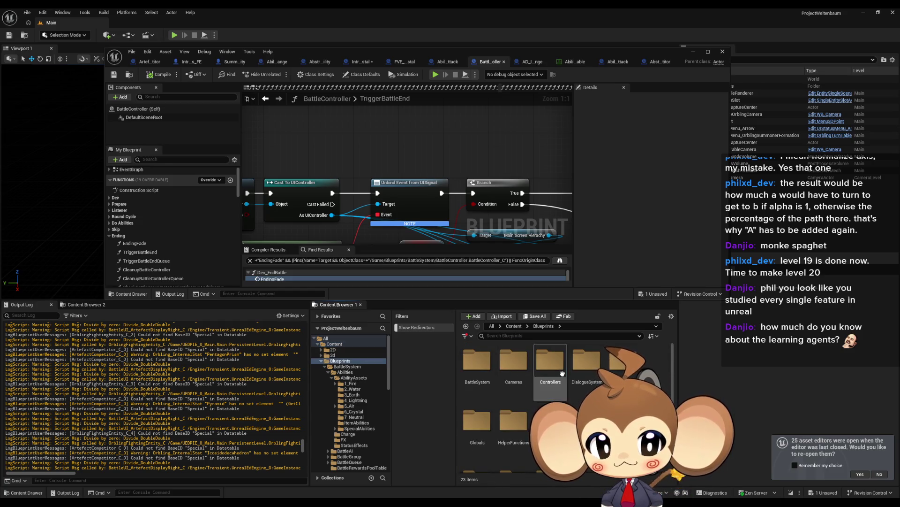
{"action": "scroll", "coordinate": [527, 421], "scroll_direction": "down", "scroll_amount": 3}
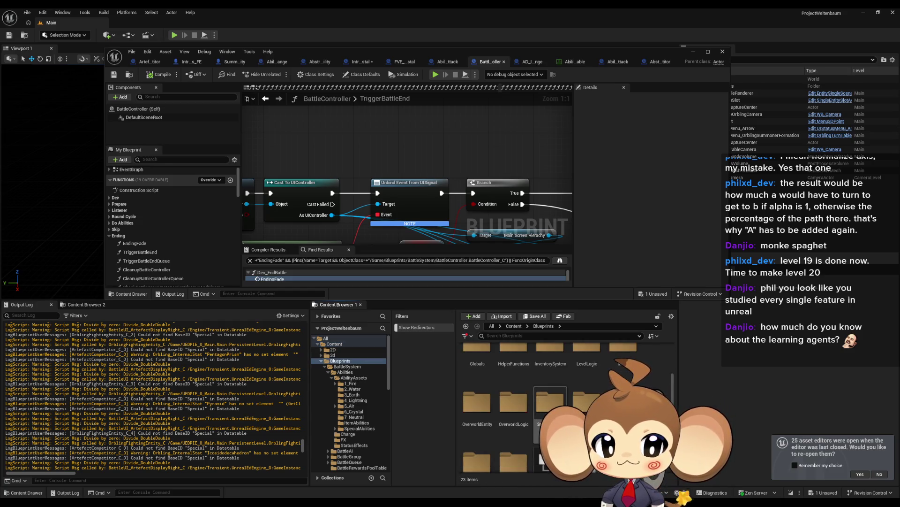
{"action": "left_click", "coordinate": [484, 407]}
{"action": "double_click", "coordinate": [484, 407]}
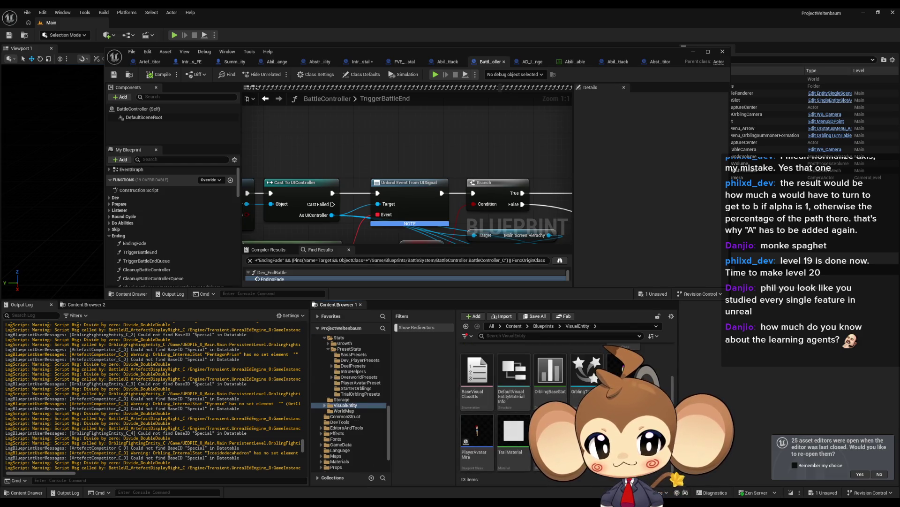
{"action": "scroll", "coordinate": [556, 387], "scroll_direction": "down", "scroll_amount": 1}
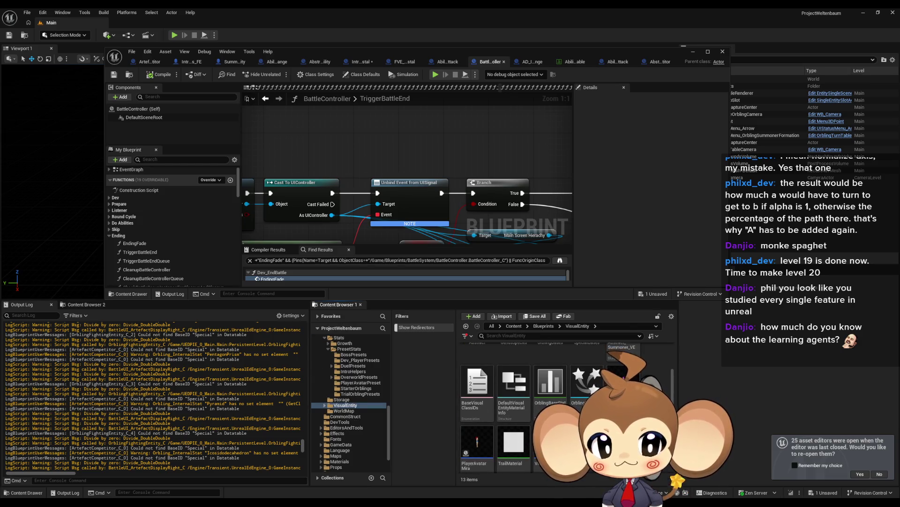
{"action": "left_click", "coordinate": [557, 387]}
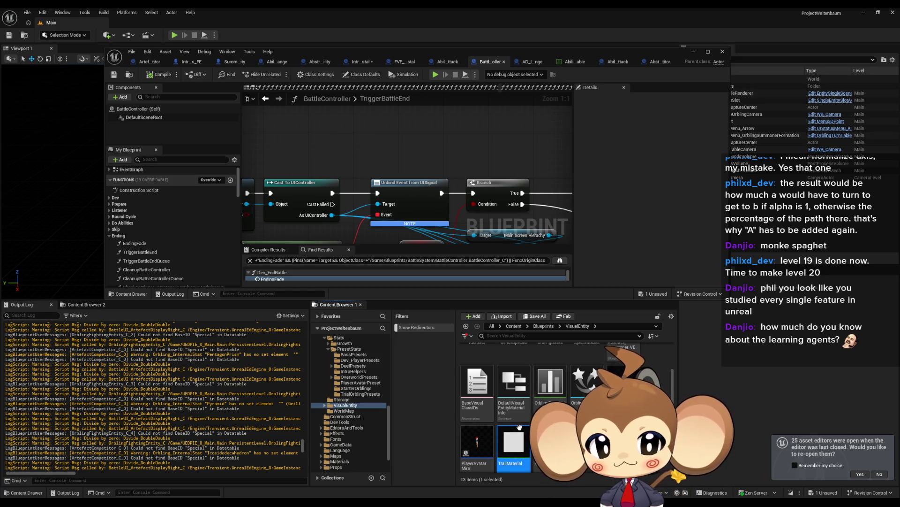
{"action": "scroll", "coordinate": [624, 371], "scroll_direction": "up", "scroll_amount": 1}
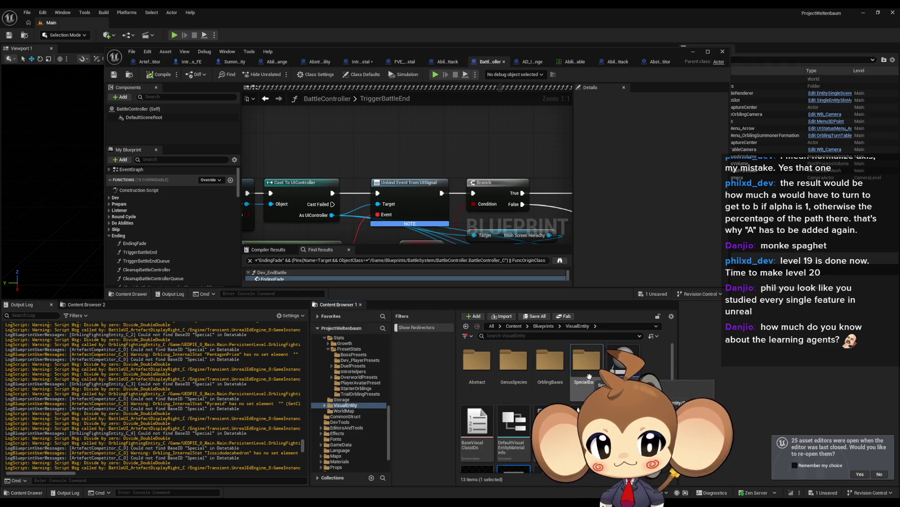
{"action": "double_click", "coordinate": [588, 380]}
{"action": "double_click", "coordinate": [588, 375]}
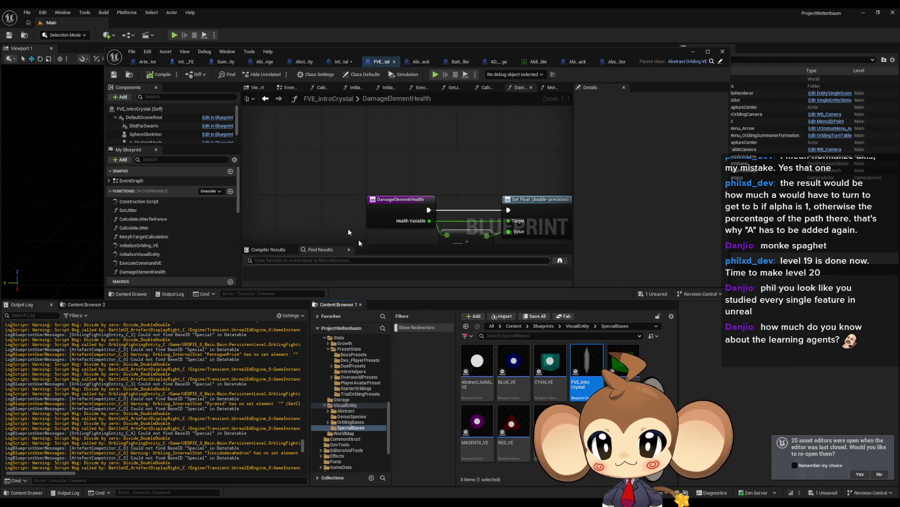
- Review FVE_IntroCrystal's Class Defaults, close its editor, then edit the Content Browser path
{"action": "left_click", "coordinate": [363, 74]}
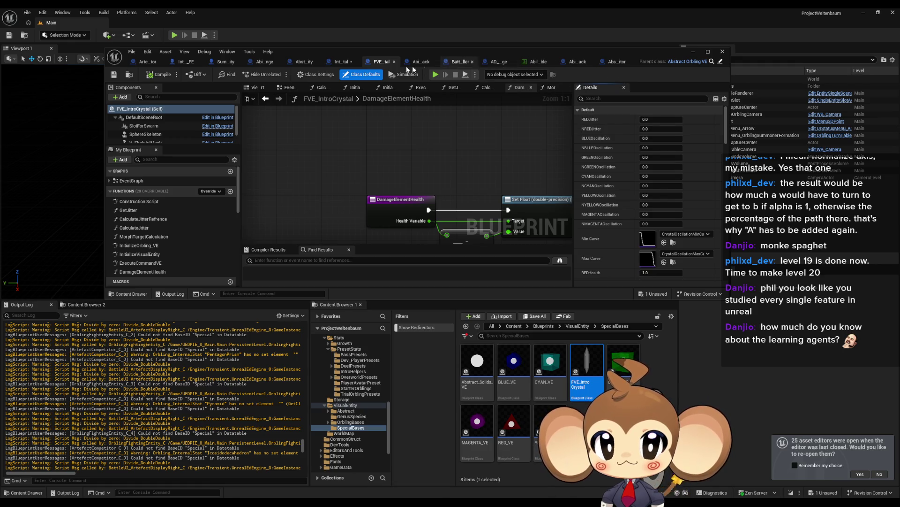
{"action": "left_click", "coordinate": [394, 62]}
{"action": "left_click", "coordinate": [630, 326]}
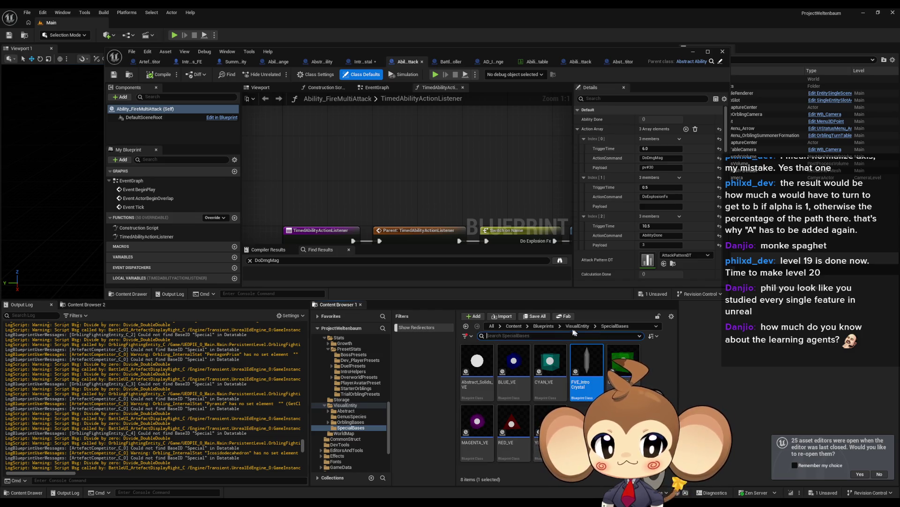
- Go to Blueprints > Stats > PresetStats > BossPresets and open Boss1 to scroll its Class Defaults
{"action": "key", "text": "ctrl+BackSpace"}
{"action": "key", "text": "Return"}
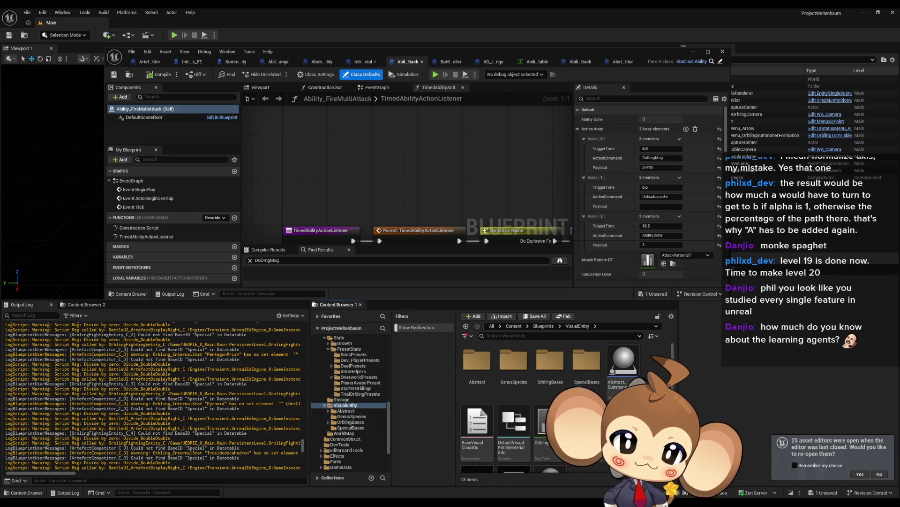
{"action": "mouse_move", "coordinate": [624, 370]}
{"action": "left_click", "coordinate": [544, 325]}
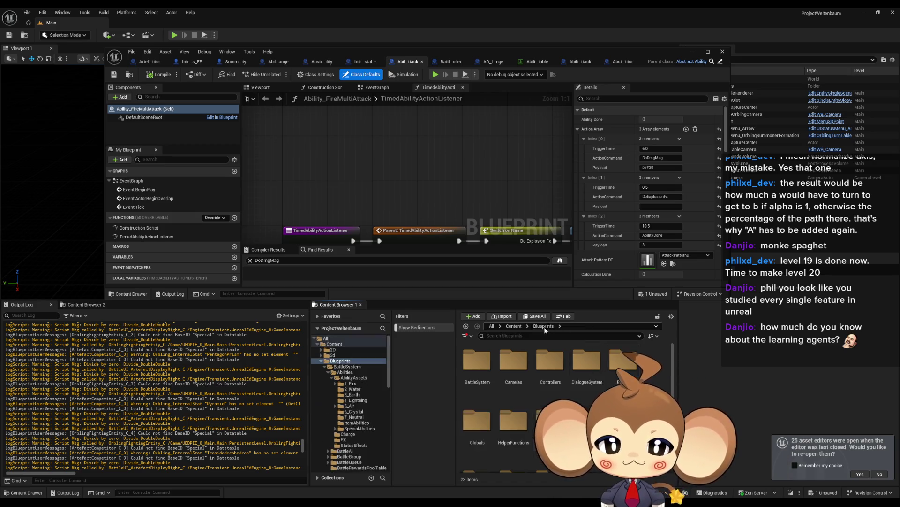
{"action": "double_click", "coordinate": [586, 424]}
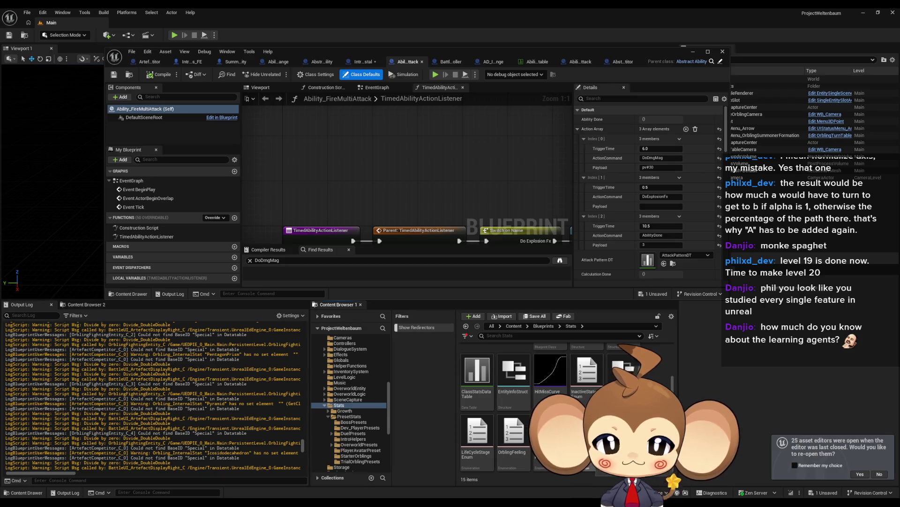
{"action": "left_click", "coordinate": [513, 366]}
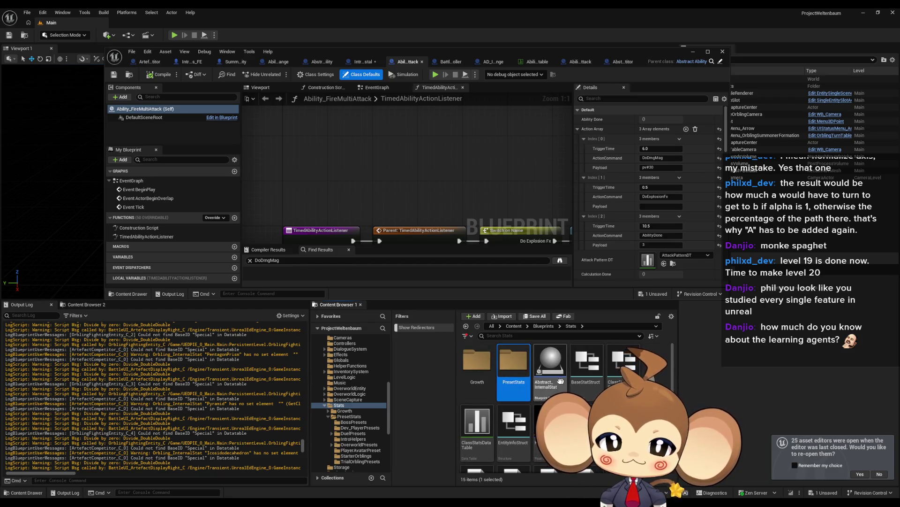
{"action": "double_click", "coordinate": [513, 363]}
{"action": "double_click", "coordinate": [477, 363]}
{"action": "left_click", "coordinate": [477, 368]}
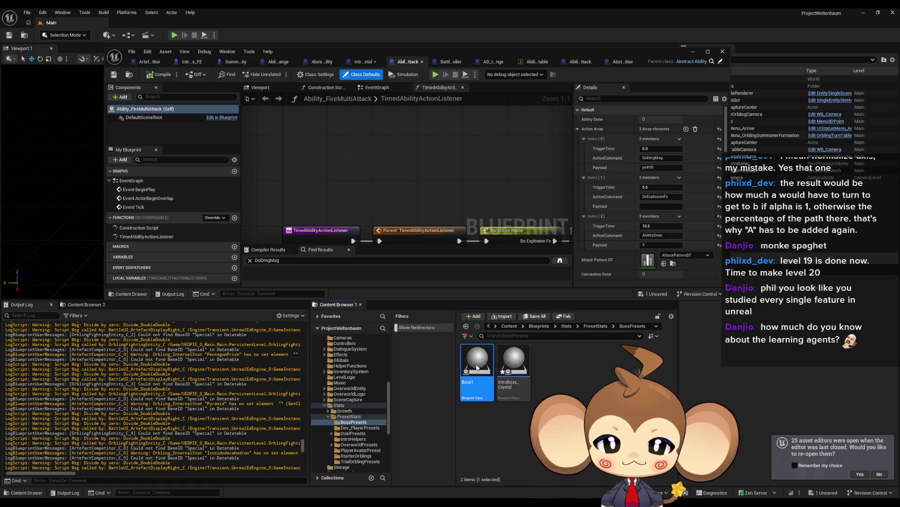
{"action": "double_click", "coordinate": [477, 367]}
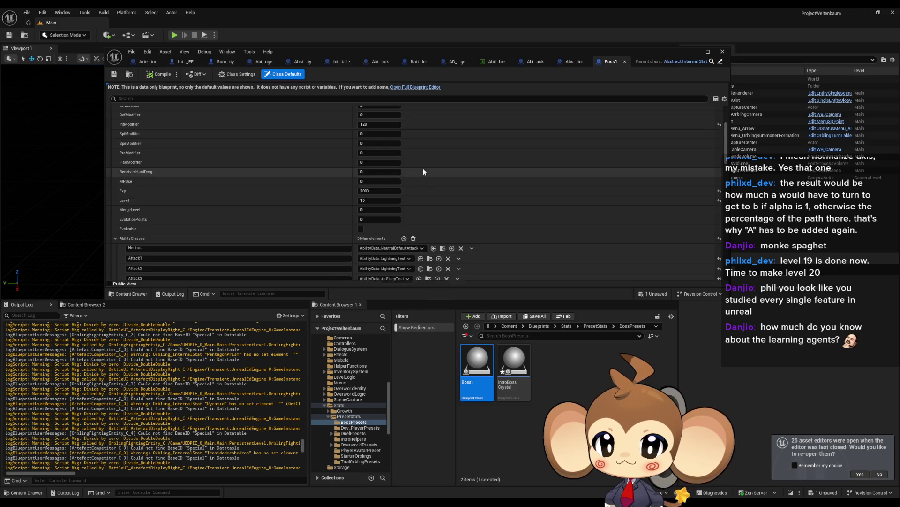
{"action": "scroll", "coordinate": [423, 168], "scroll_direction": "down", "scroll_amount": 4}
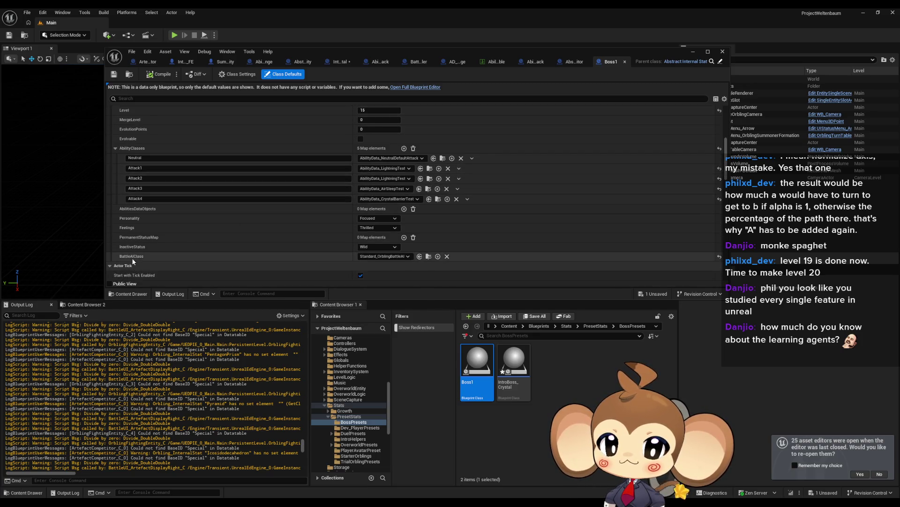